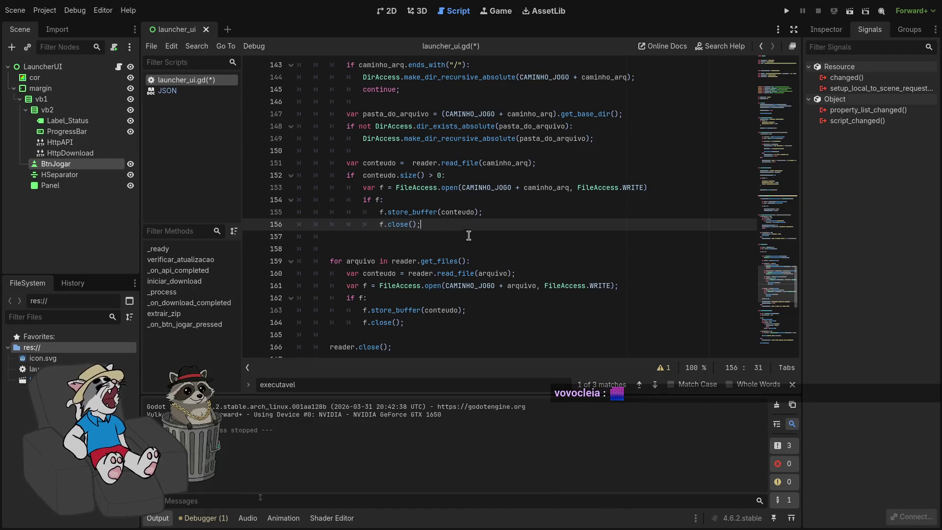
Delete the duplicate 'for arquivo in reader.get_files()' extraction loop after the write loop
{"action": "left_click", "coordinate": [469, 238]}
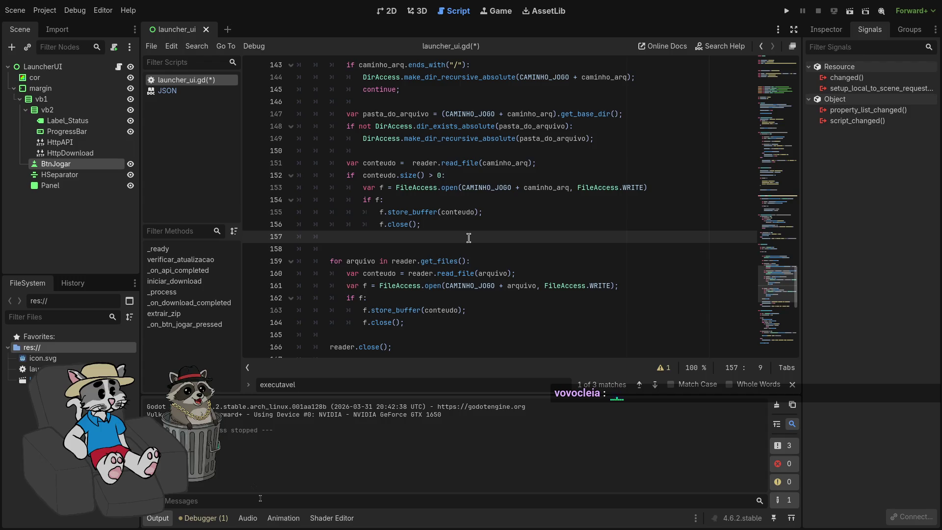
{"action": "scroll", "coordinate": [451, 239], "scroll_direction": "down", "scroll_amount": 2}
{"action": "mouse_move", "coordinate": [407, 250]}
{"action": "left_mouse_down"}
{"action": "mouse_move", "coordinate": [295, 212]}
{"action": "mouse_move", "coordinate": [294, 189]}
{"action": "left_mouse_up"}
{"action": "key", "text": "BackSpace"}
{"action": "key", "text": "BackSpace"}
{"action": "key", "text": "BackSpace"}
{"action": "key", "text": "BackSpace"}
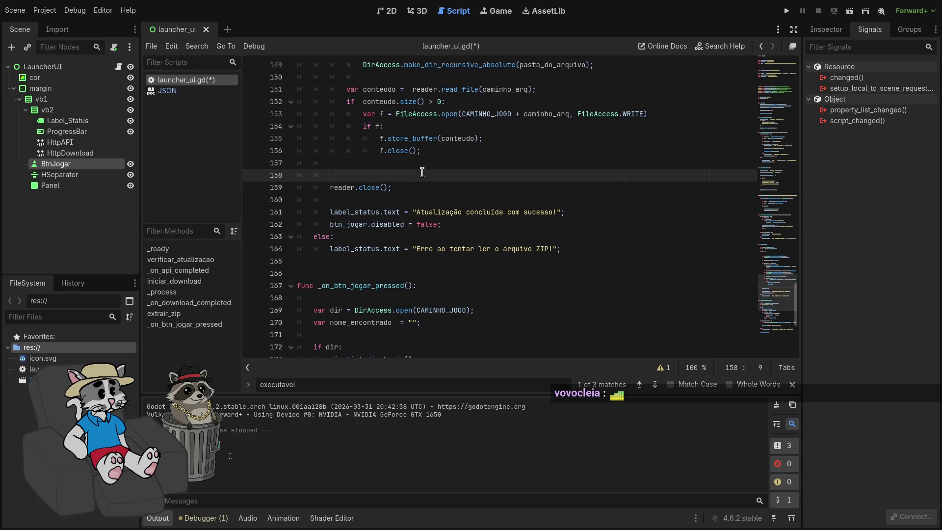
Review the remaining code past reader.close() down to the btn_jogar.disabled line
{"action": "left_click", "coordinate": [416, 170]}
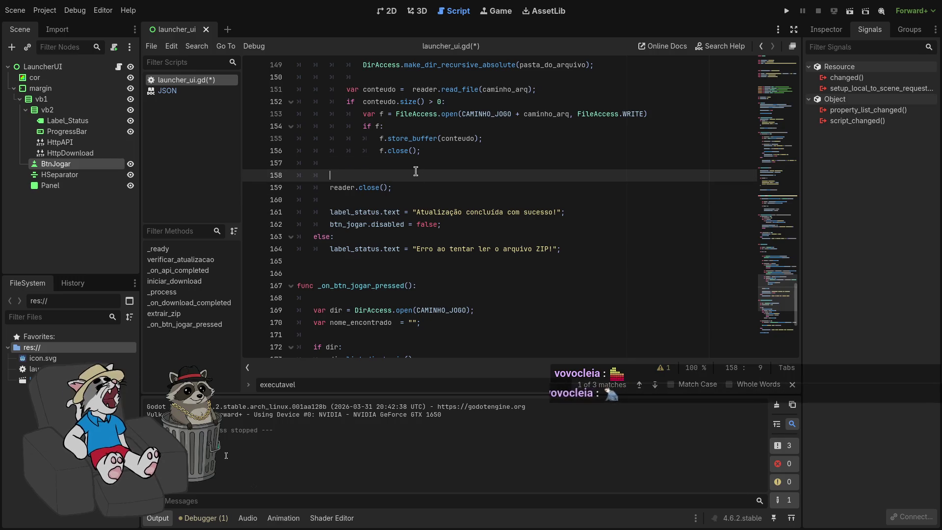
{"action": "key", "text": "Down"}
{"action": "key", "text": "Down"}
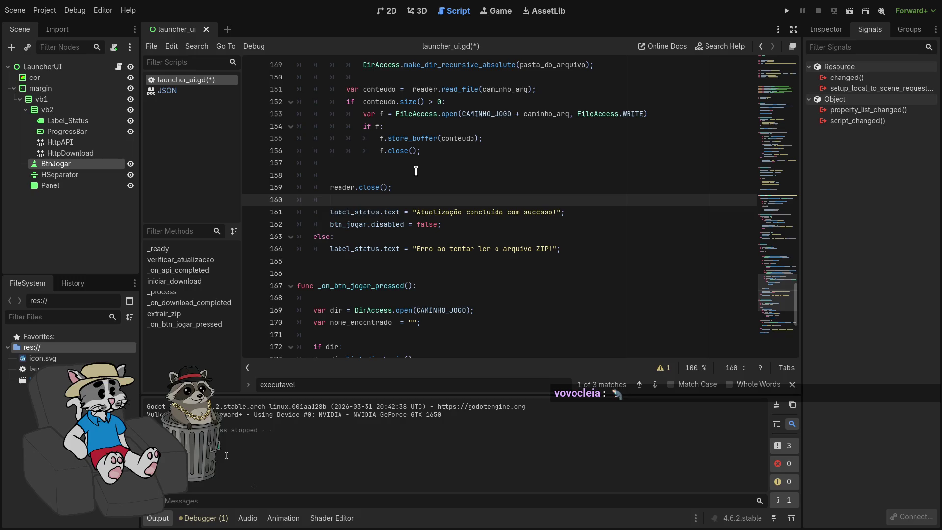
{"action": "key", "text": "Down"}
{"action": "key", "text": "Down"}
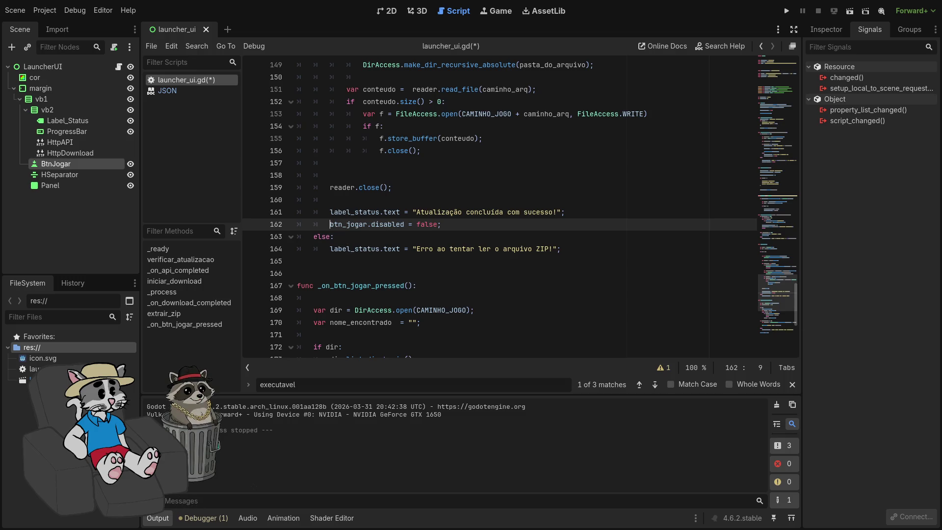
{"action": "scroll", "coordinate": [362, 230], "scroll_direction": "up", "scroll_amount": 7}
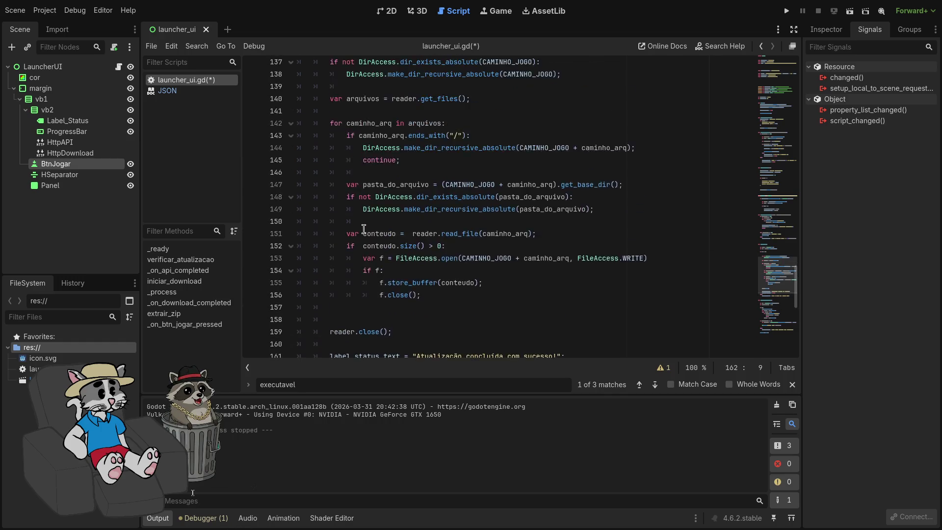
{"action": "scroll", "coordinate": [360, 231], "scroll_direction": "down", "scroll_amount": 7}
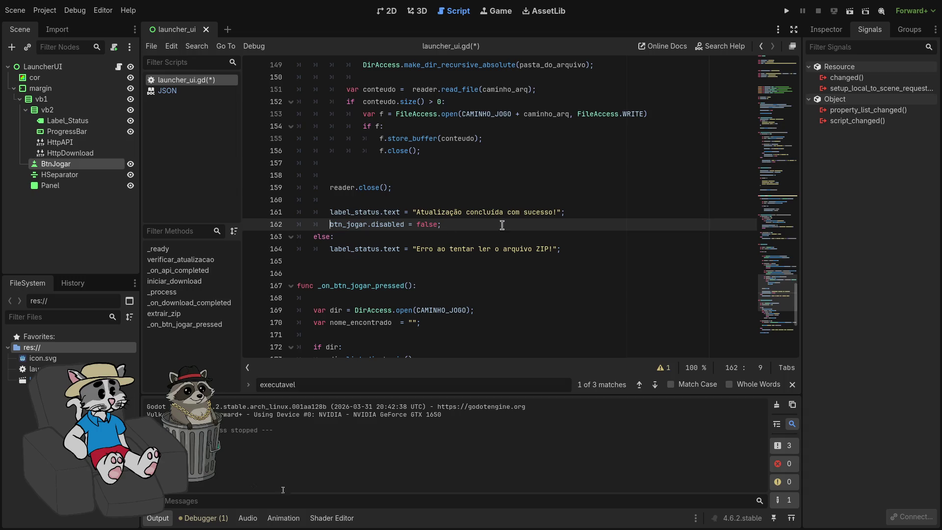
{"action": "scroll", "coordinate": [471, 224], "scroll_direction": "down", "scroll_amount": 2}
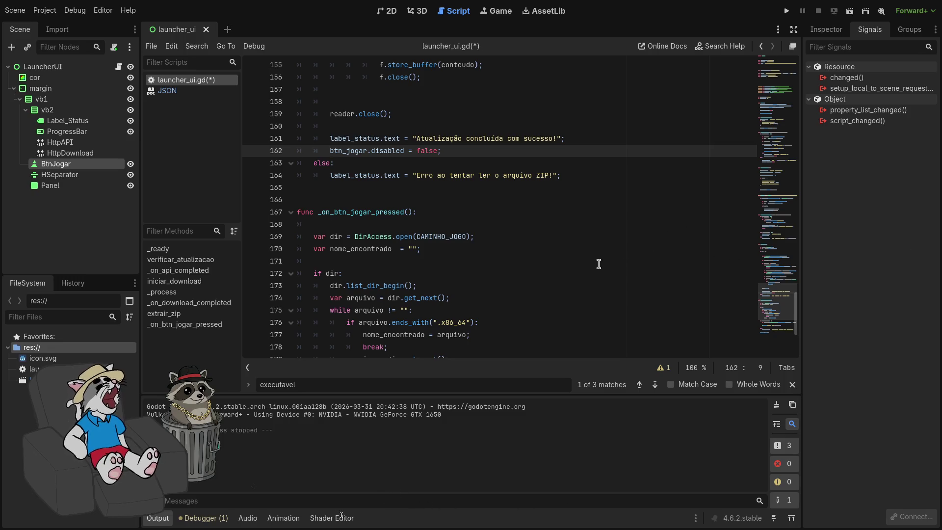
Add print("Erro ao abrir zip: ", err) under the ZIP error line and save launcher_ui.gd
{"action": "left_click", "coordinate": [590, 174]}
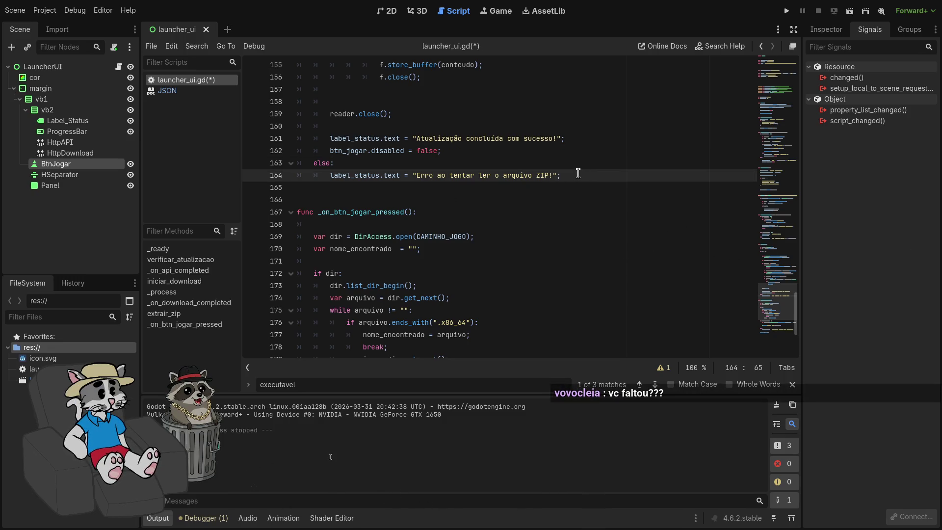
{"action": "key", "text": "Return"}
{"action": "type", "text": "print"}
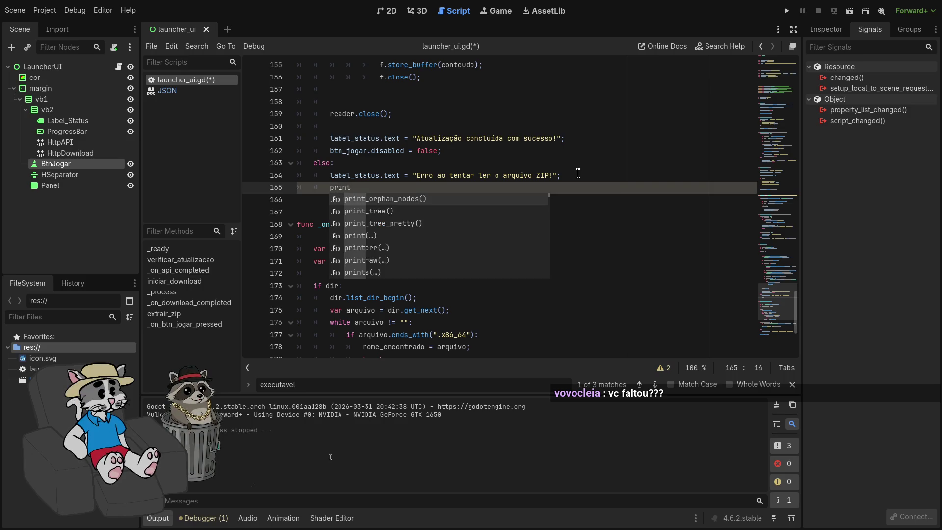
{"action": "type", "text": "(\"EERR"}
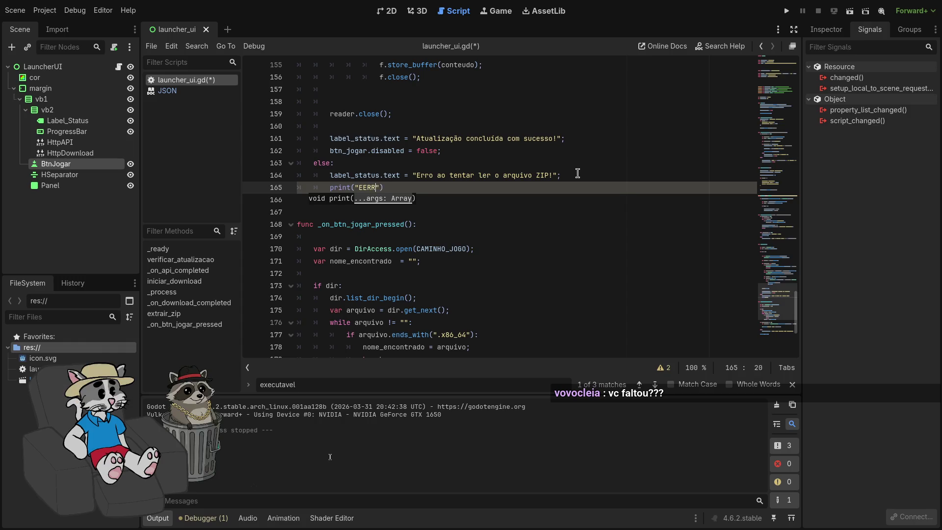
{"action": "type", "text": "rro ao abri"}
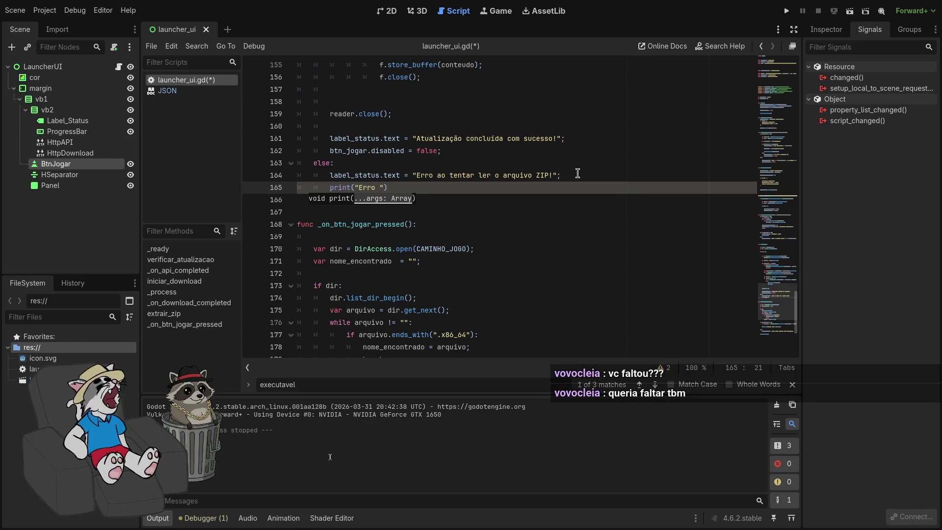
{"action": "type", "text": "r"}
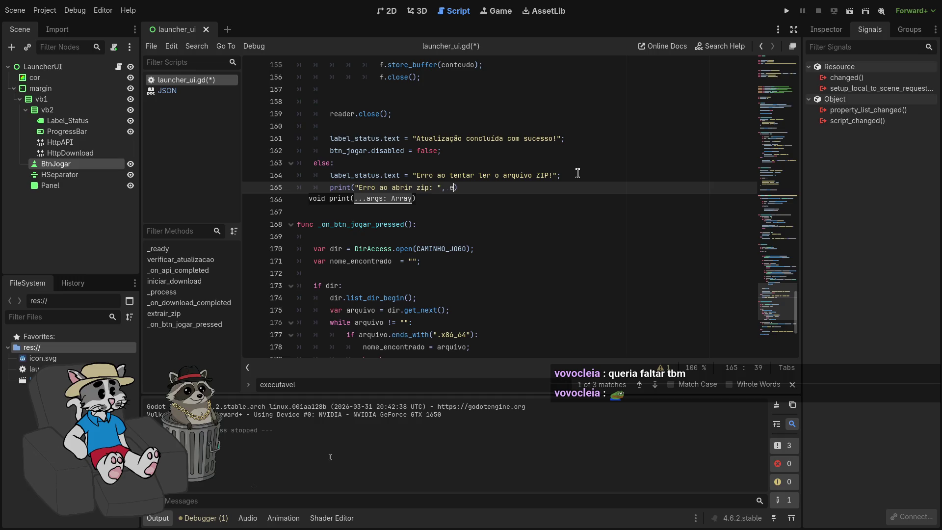
{"action": "key", "text": "BackSpace"}
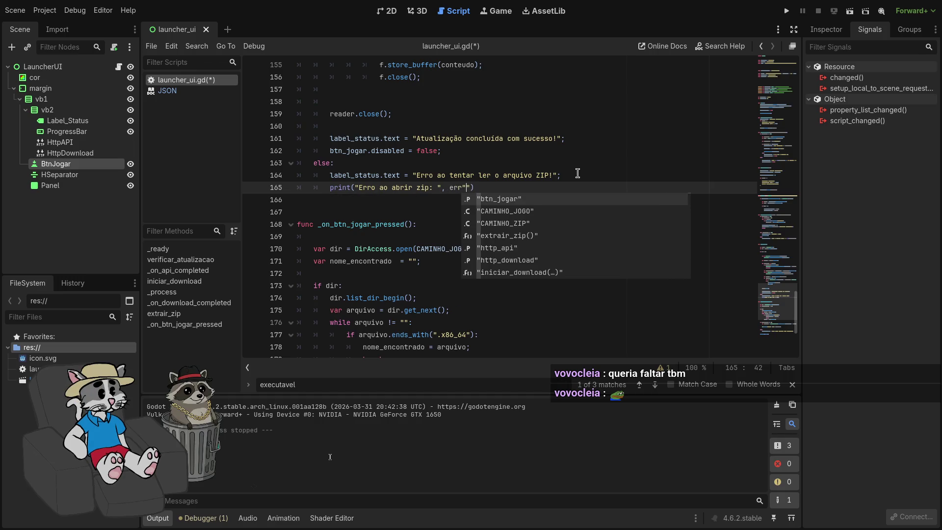
{"action": "key", "text": "Escape"}
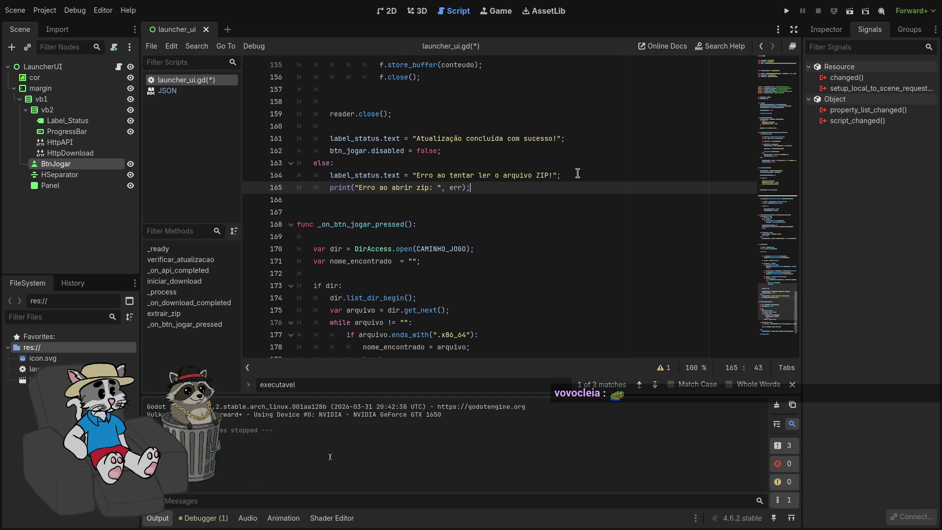
{"action": "key", "text": "ctrl+s"}
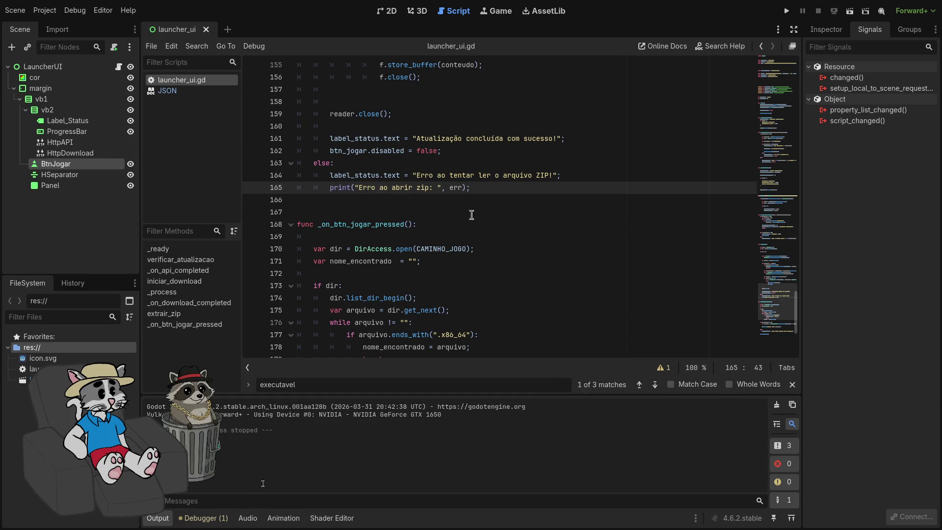
Run the launcher project, note the zip error 1 in the output, then close it
{"action": "left_click", "coordinate": [850, 11]}
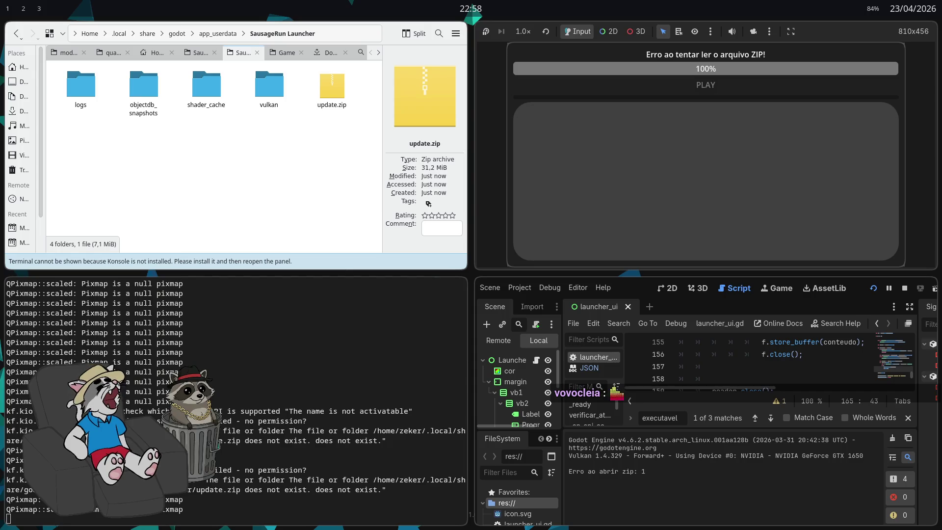
{"action": "key", "text": "alt+F4"}
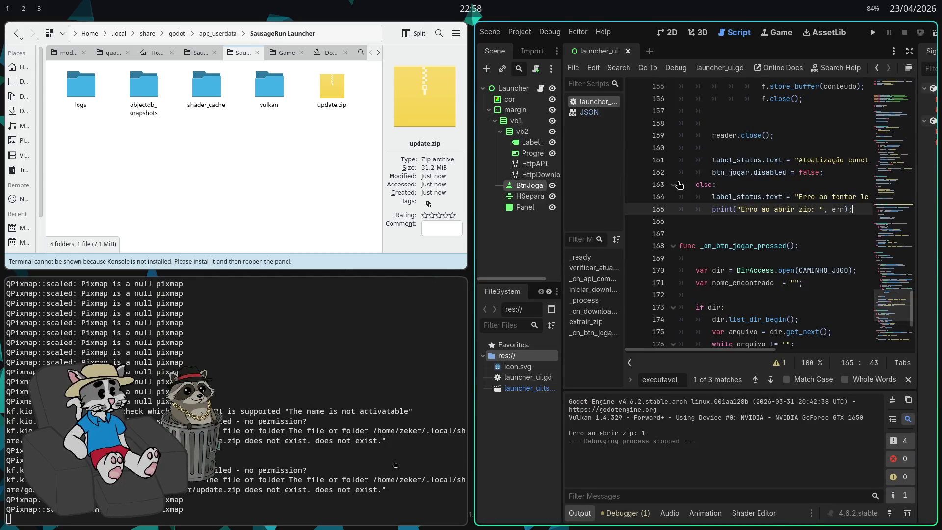
{"action": "key", "text": "super+2"}
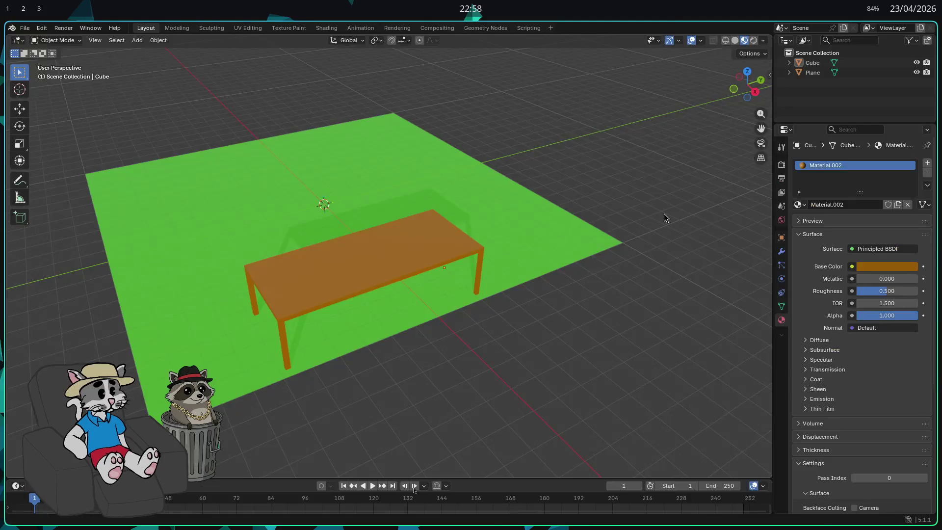
Switch from the Blender workspace to the file manager and settings.rs code workspace
{"action": "key", "text": "super+1"}
{"action": "key", "text": "super+2"}
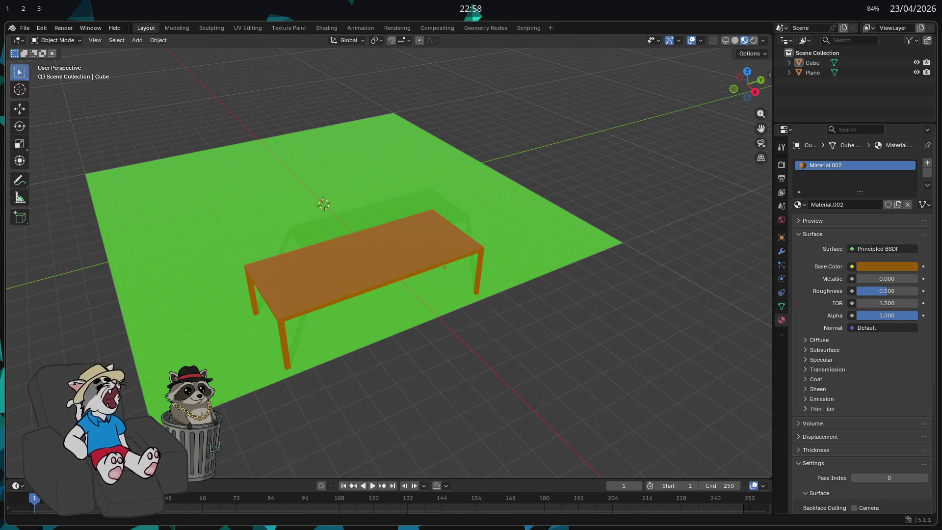
{"action": "key", "text": "super+2"}
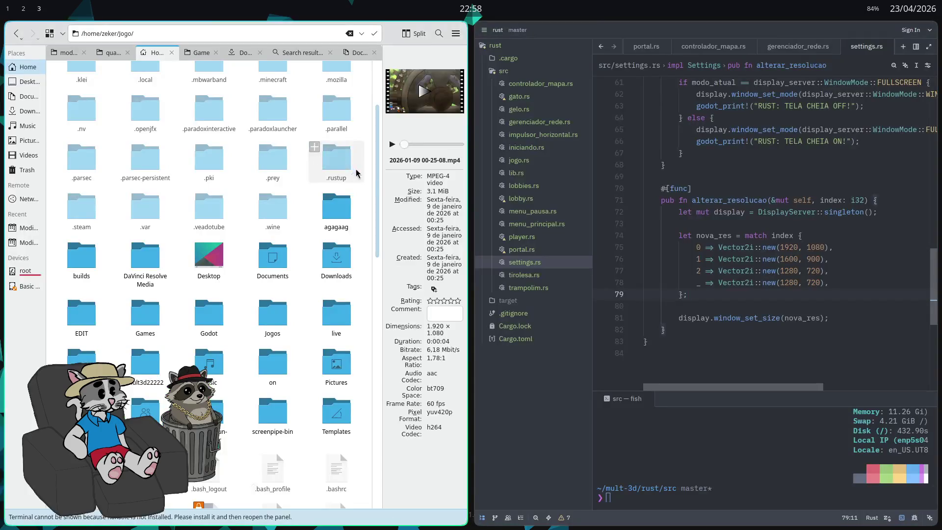
Cycle through the workspaces to the full-screen Zed editor, then bring up the app launcher
{"action": "key", "text": "super+1"}
{"action": "key", "text": "super+2"}
{"action": "key", "text": "super+1"}
{"action": "key", "text": "super+2"}
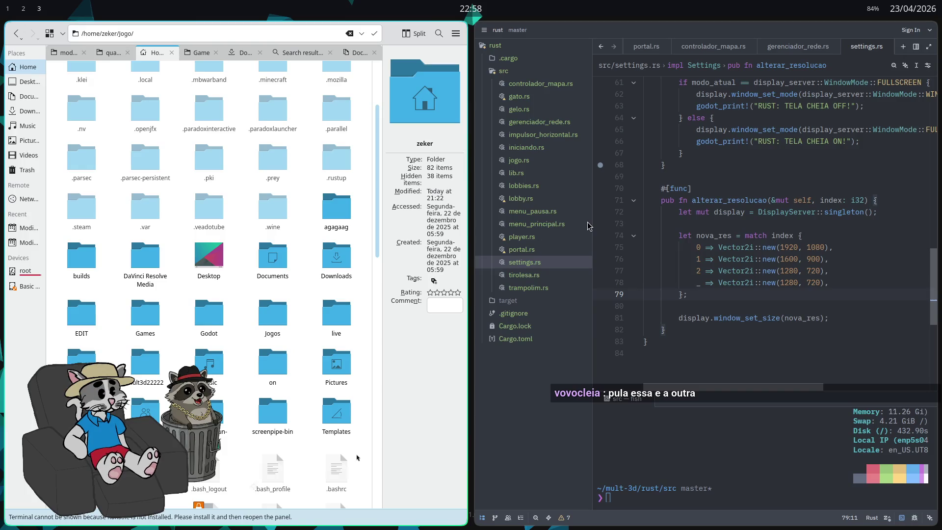
{"action": "key", "text": "super+1"}
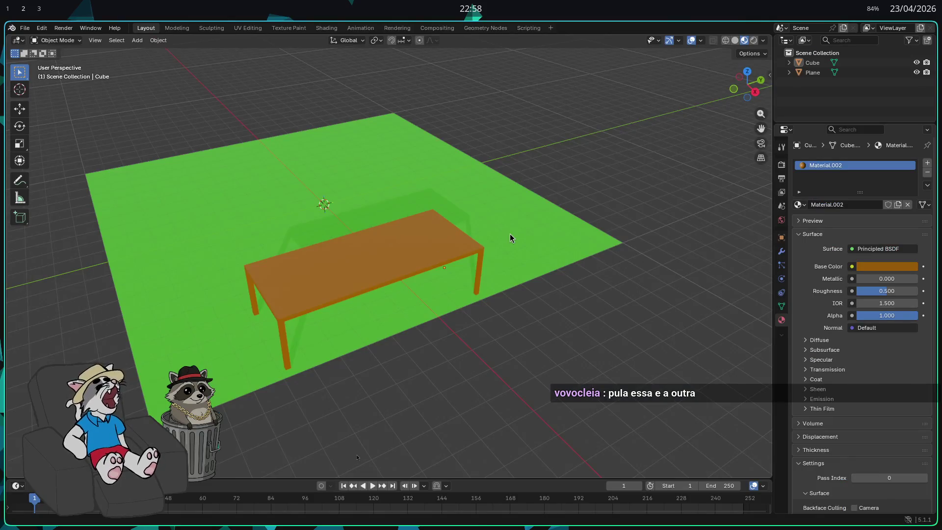
{"action": "key", "text": "super+3"}
{"action": "key", "text": "super+2"}
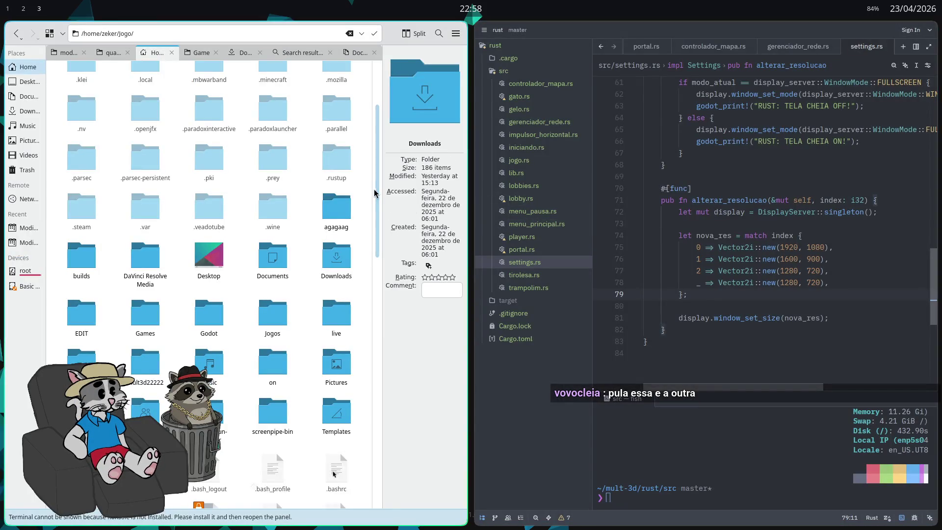
{"action": "key", "text": "super+3"}
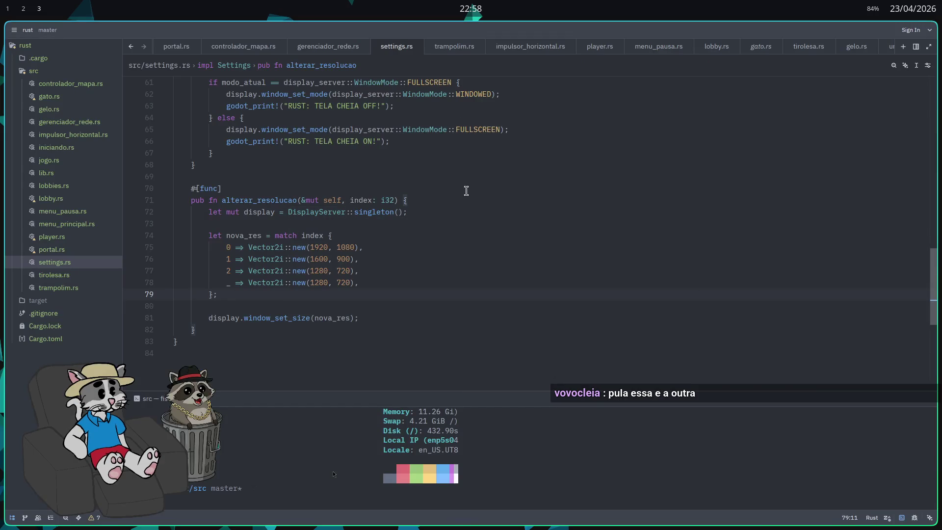
{"action": "key", "text": "super"}
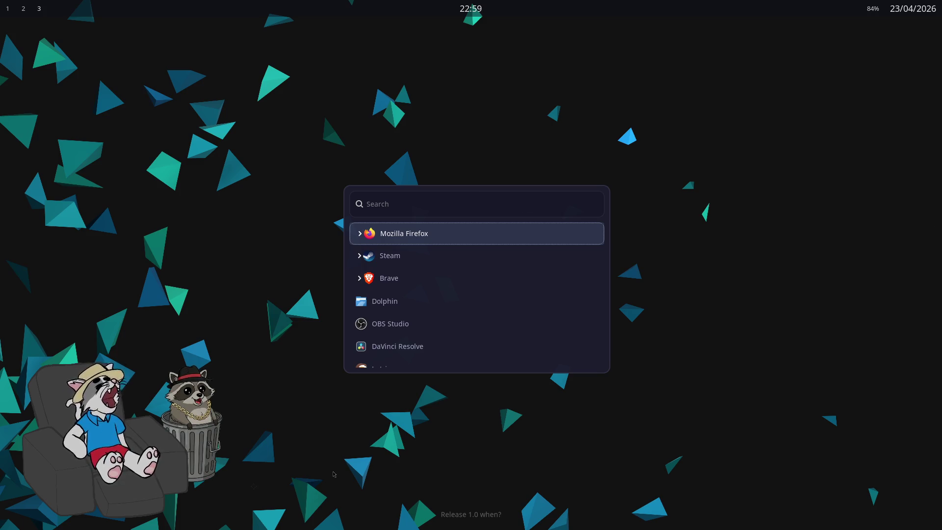
Close the app launcher, then search 'god' in it and start Godot
{"action": "key", "text": "Escape"}
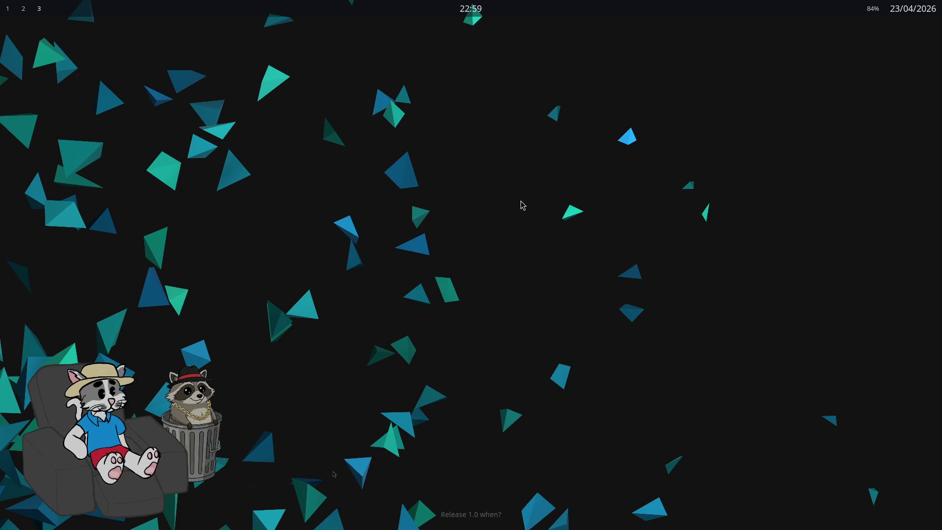
{"action": "key", "text": "super+space"}
{"action": "type", "text": "god"}
{"action": "key", "text": "Return"}
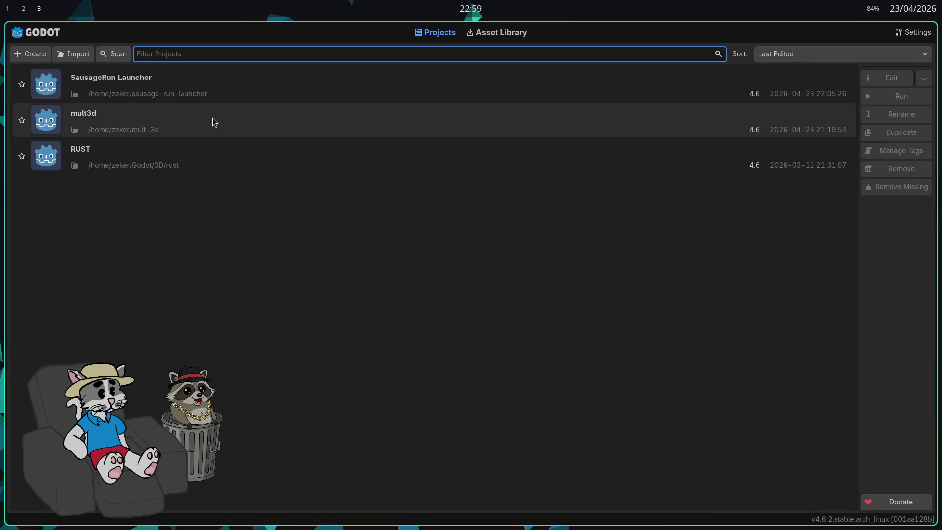
Open mult3d from the Project Manager, zoom its settings scene, then return to the launcher workspace
{"action": "double_click", "coordinate": [253, 121]}
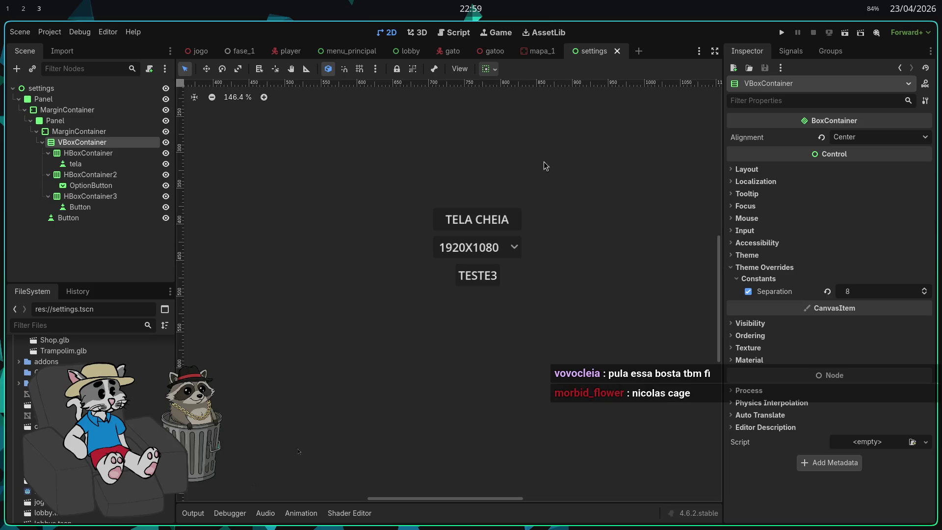
{"action": "scroll", "coordinate": [520, 201], "scroll_direction": "down", "scroll_amount": 5}
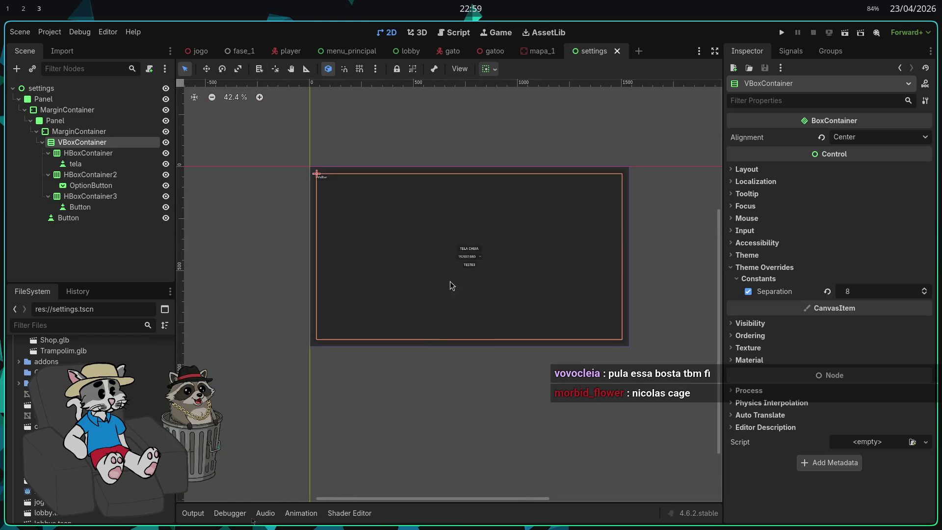
{"action": "scroll", "coordinate": [414, 206], "scroll_direction": "up", "scroll_amount": 1}
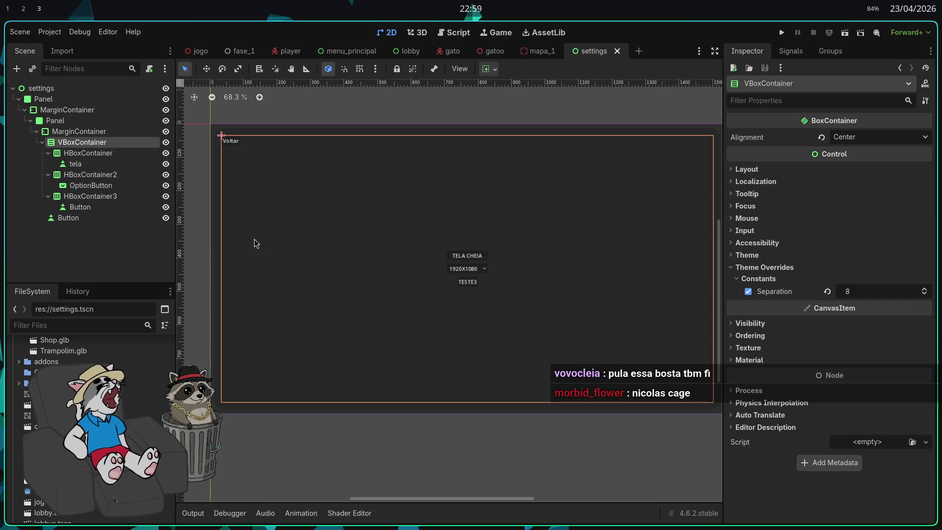
{"action": "key", "text": "super+2"}
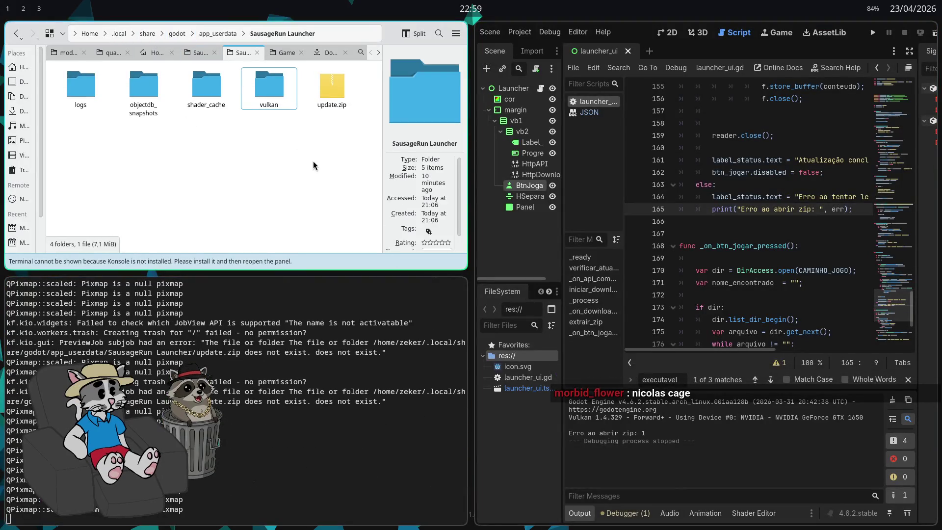
Close the file manager and terminal, save launcher_ui.gd, and close the SausageRun Launcher editor
{"action": "key", "text": "ctrl+q"}
{"action": "key", "text": "super+q"}
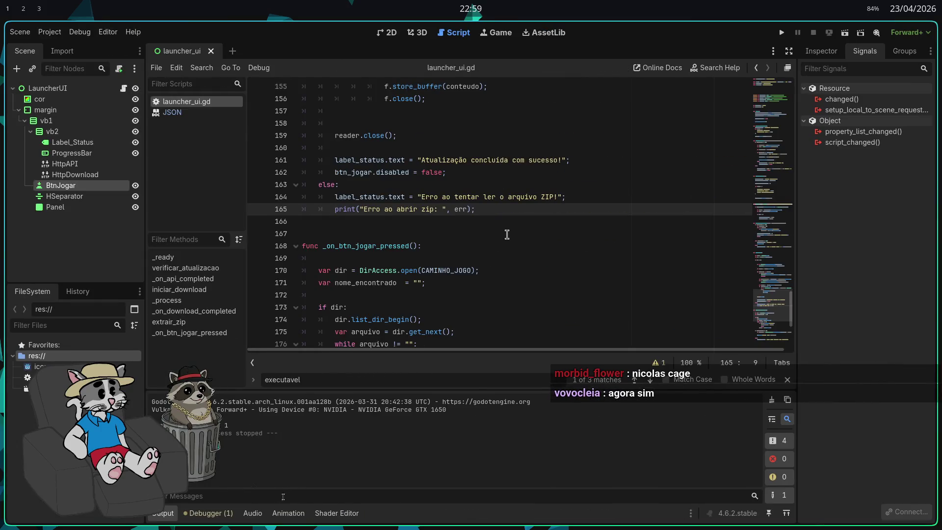
{"action": "left_click", "coordinate": [473, 210]}
{"action": "key", "text": "ctrl+s"}
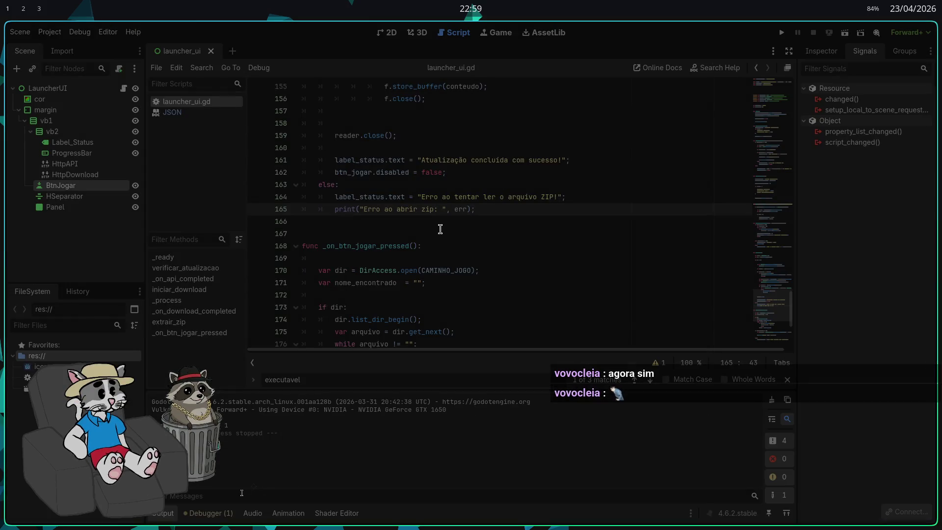
{"action": "key", "text": "super+q"}
Launch a file manager tiled beside the mult3d editor
{"action": "key", "text": "super+3"}
{"action": "key", "text": "super"}
{"action": "key", "text": "super+e"}
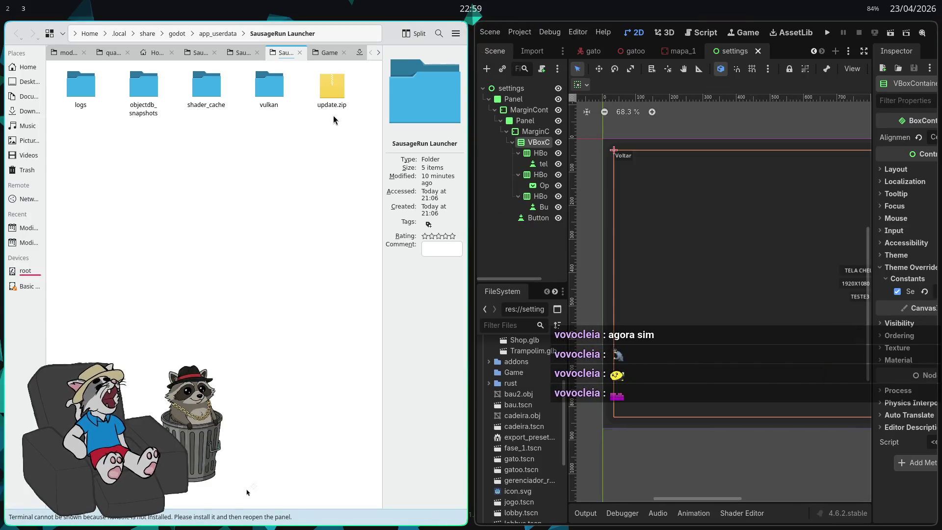
Go to Home > mult-3d > Game and delete the four old build files
{"action": "left_click", "coordinate": [28, 81]}
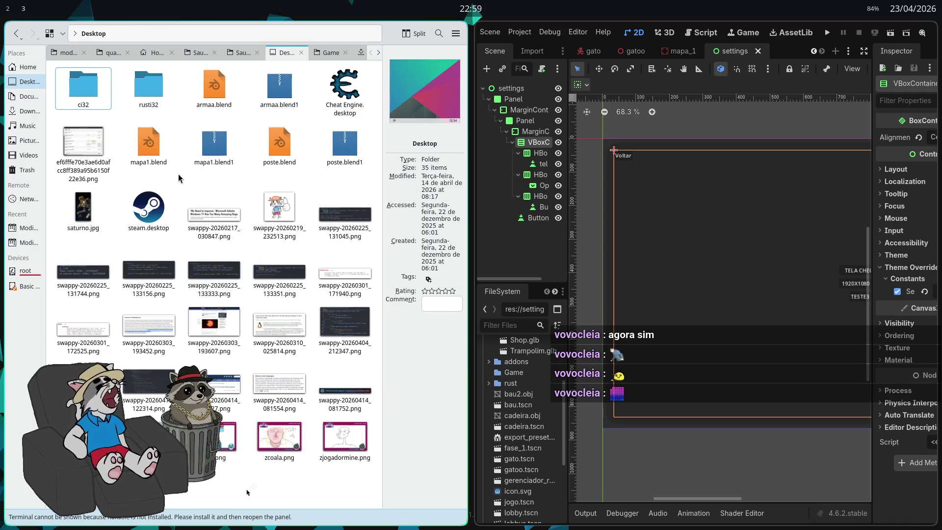
{"action": "left_click", "coordinate": [28, 67]}
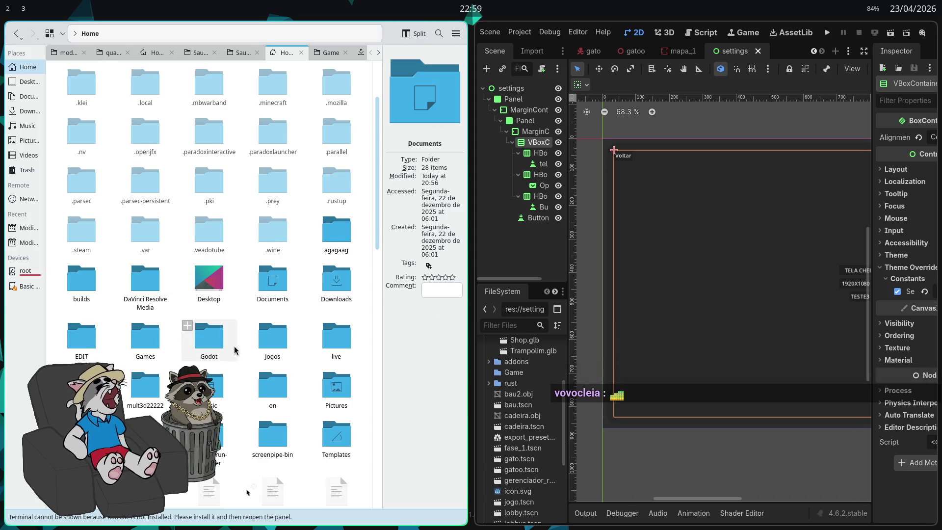
{"action": "double_click", "coordinate": [137, 403]}
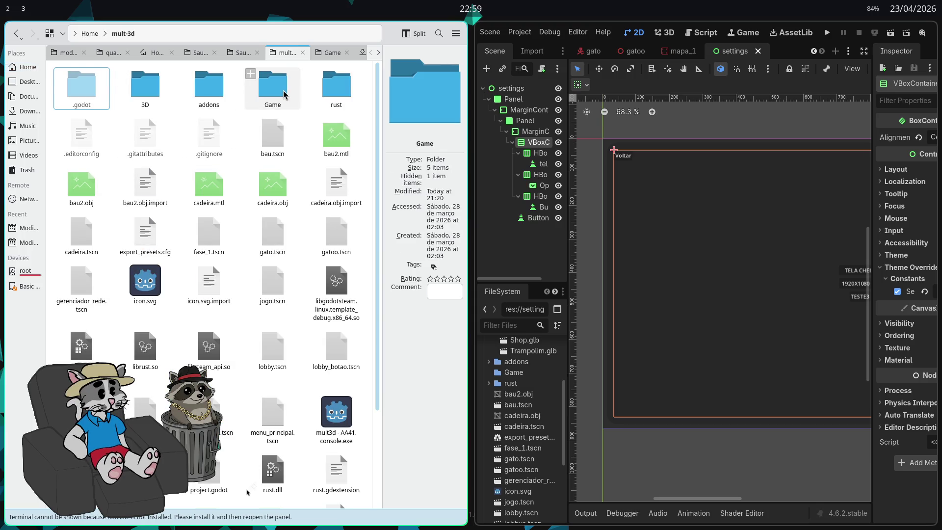
{"action": "double_click", "coordinate": [283, 94]}
{"action": "left_click_drag", "start_coordinate": [339, 201], "coordinate": [153, 114]}
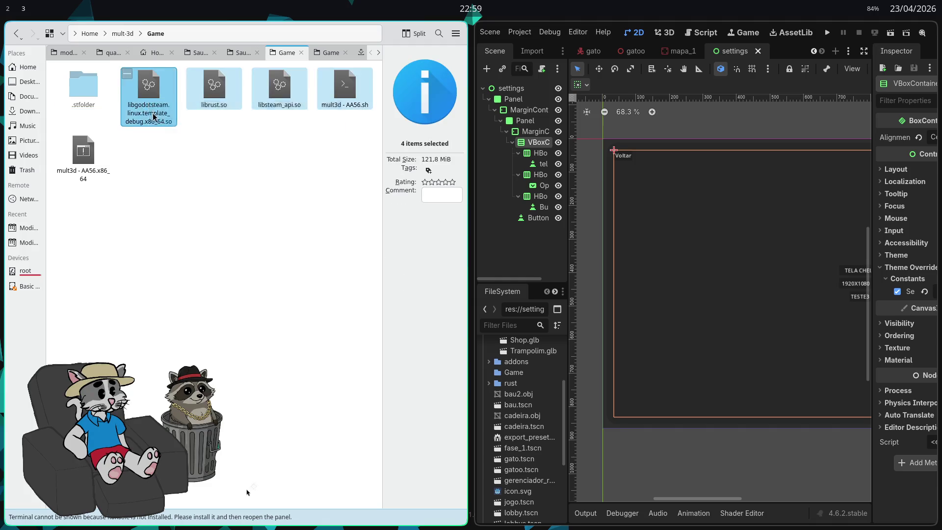
{"action": "key", "text": "Delete"}
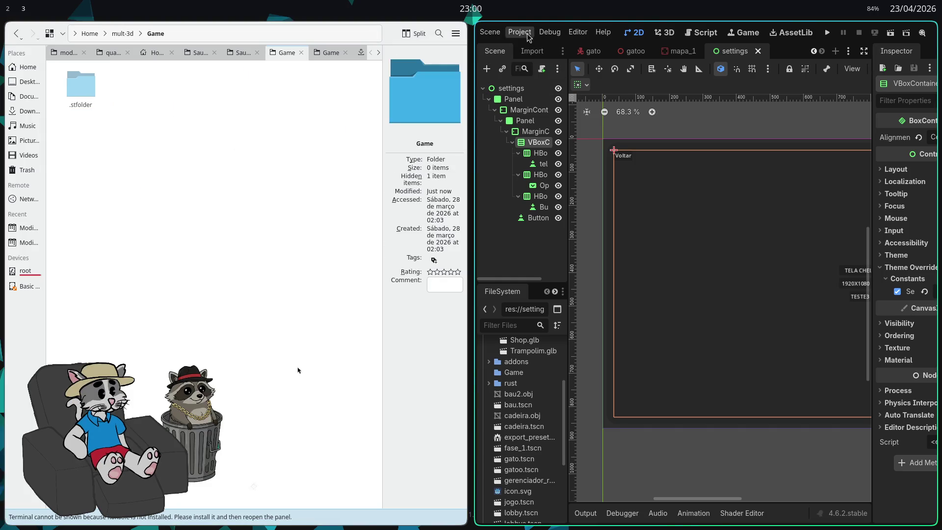
{"action": "left_click", "coordinate": [521, 33]}
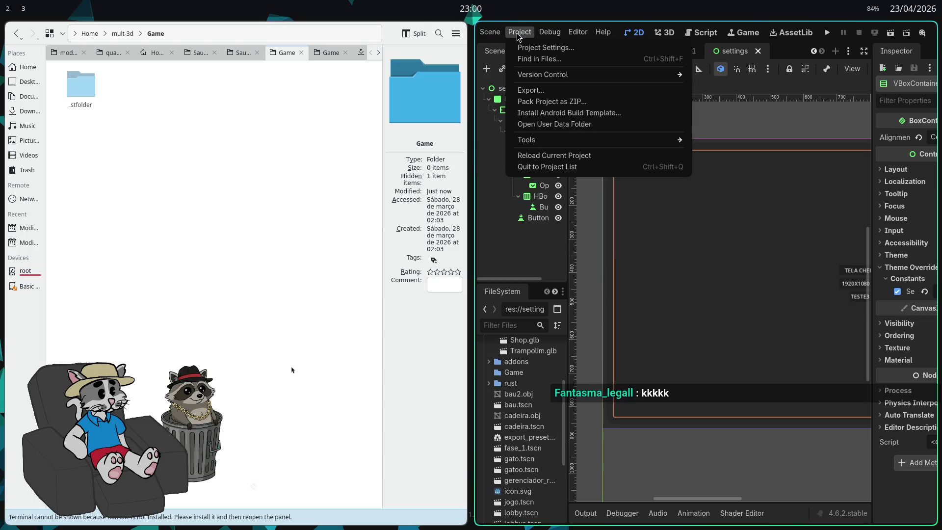
Export mult3d with the Windows Desktop preset as 'mult3d - AA56.exe' into the Game folder
{"action": "left_click", "coordinate": [531, 90]}
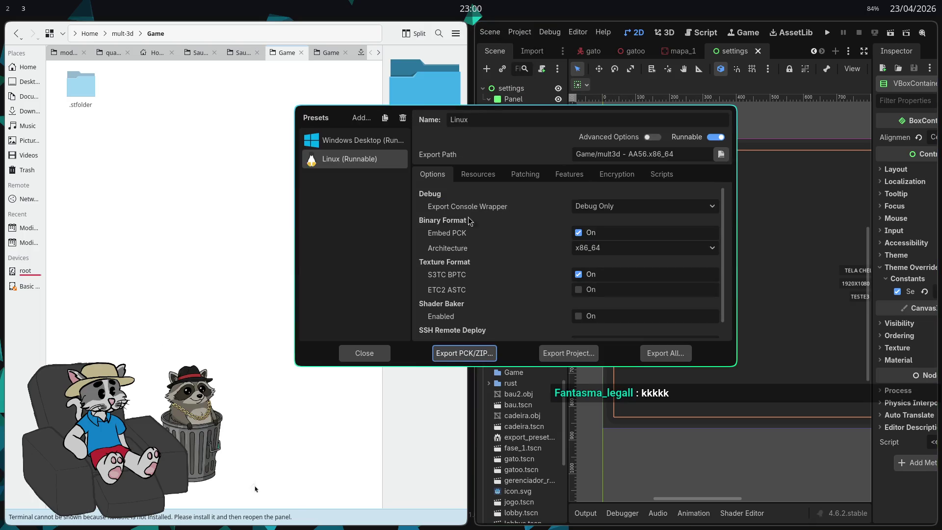
{"action": "left_click", "coordinate": [363, 143]}
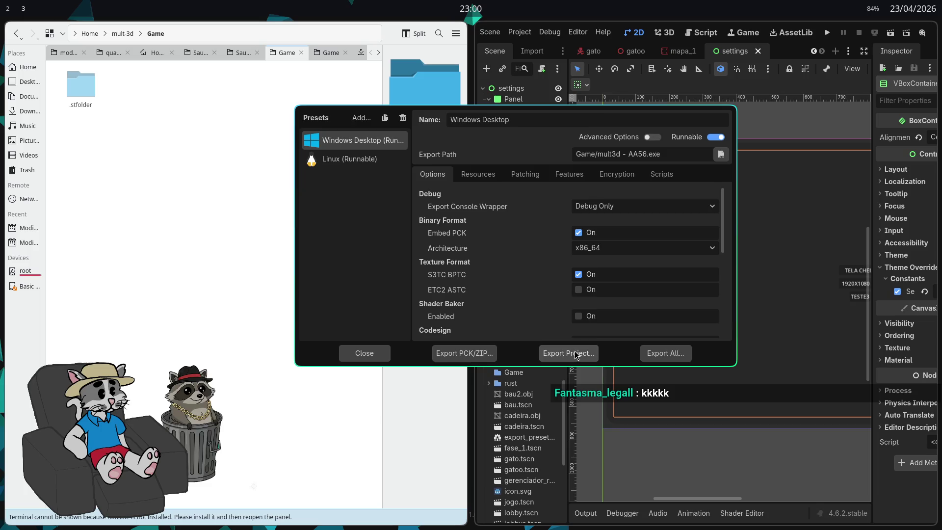
{"action": "left_click", "coordinate": [575, 354]}
{"action": "left_click", "coordinate": [551, 418]}
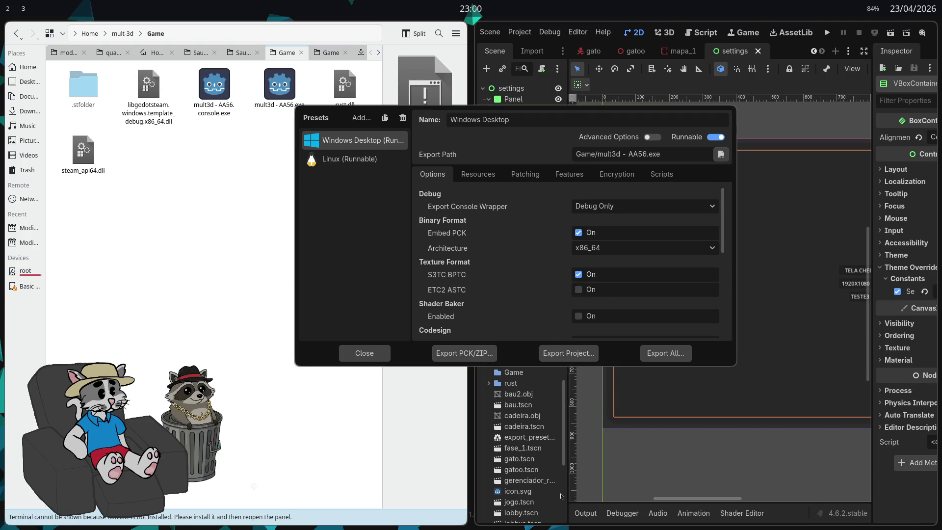
{"action": "left_click", "coordinate": [364, 353]}
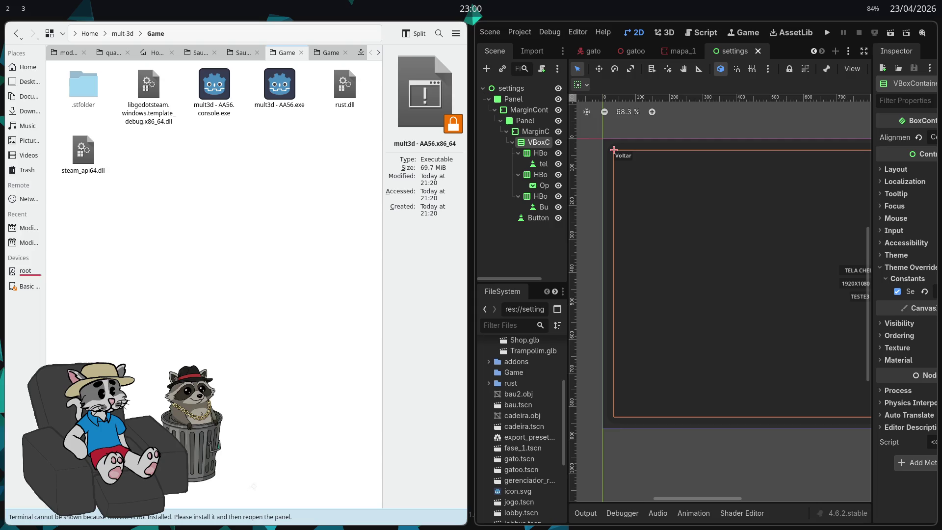
{"action": "key", "text": "super"}
Launch Zed and delete the stray 'carg' text after line 79 of settings.rs
{"action": "type", "text": "ze"}
{"action": "key", "text": "Return"}
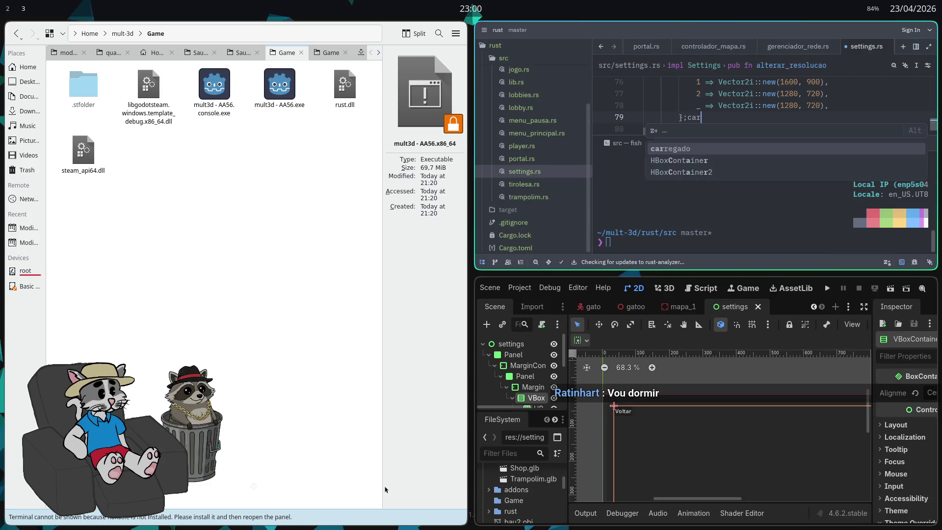
{"action": "key", "text": "BackSpace"}
{"action": "key", "text": "BackSpace"}
{"action": "key", "text": "BackSpace"}
Run cargo build in Zed's terminal, then select all files in the Game folder
{"action": "left_click", "coordinate": [730, 162]}
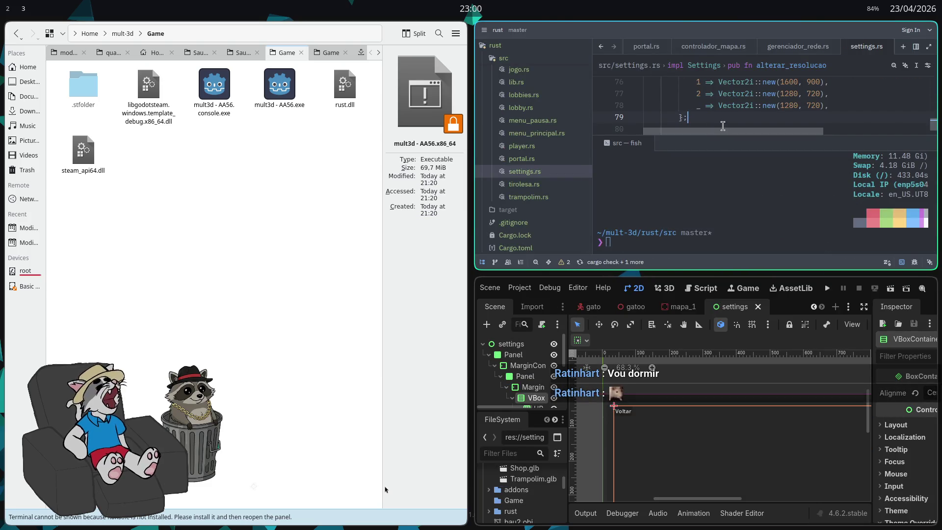
{"action": "type", "text": "car"}
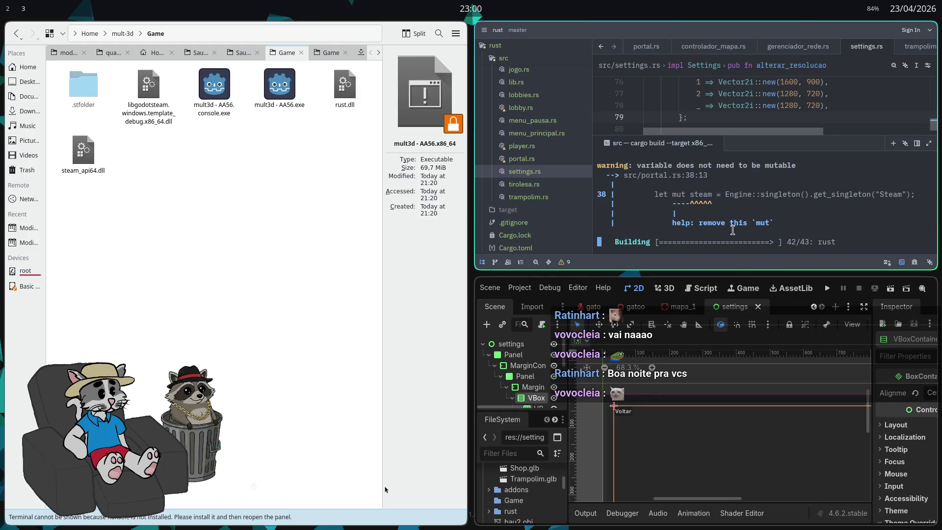
{"action": "key", "text": "ctrl+w"}
{"action": "key", "text": "ctrl+w"}
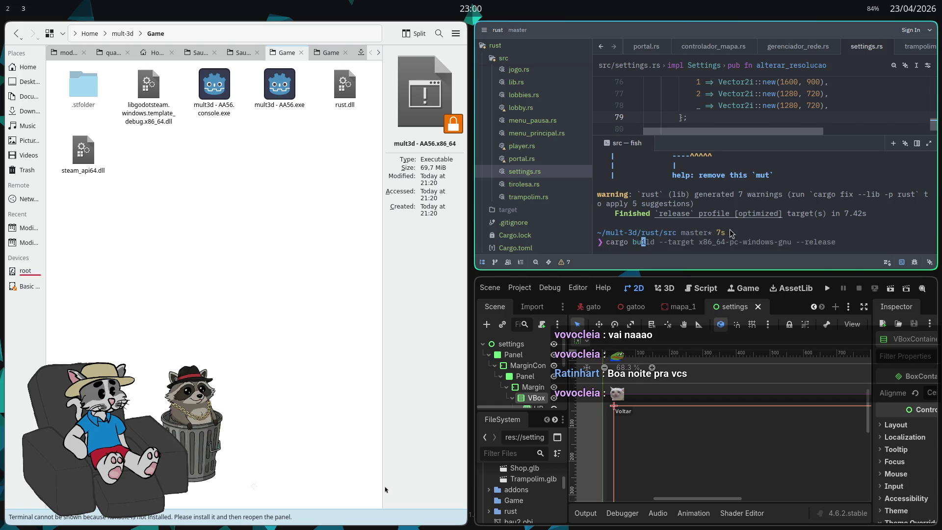
{"action": "type", "text": "ild"}
{"action": "key", "text": "Return"}
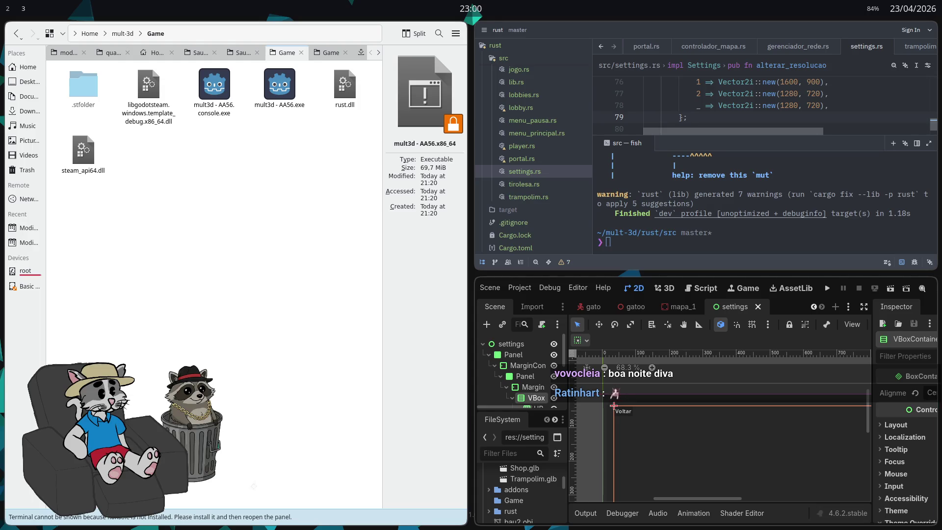
{"action": "left_click", "coordinate": [336, 178]}
{"action": "key", "text": "ctrl+v"}
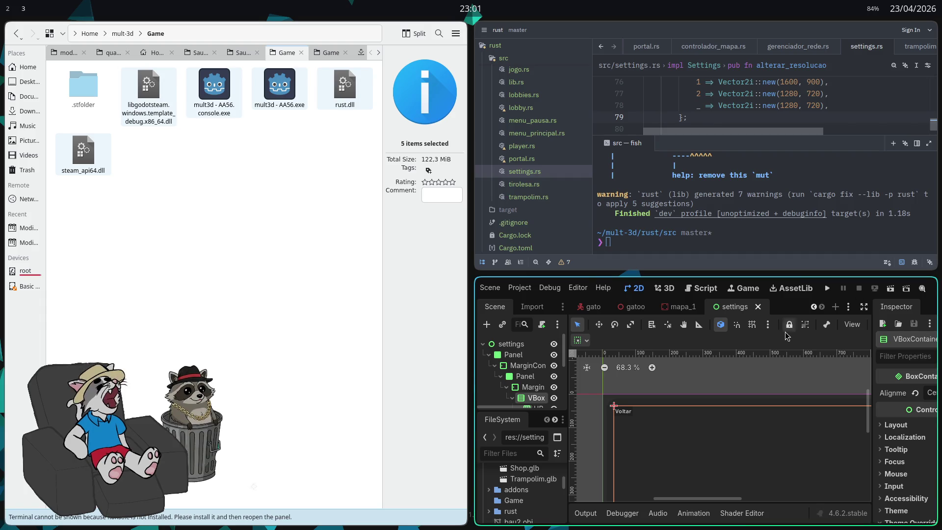
Go from mult-3d into rust/target/x86_64-pc-windows-gnu/debug and select rust.dll
{"action": "left_click", "coordinate": [257, 191]}
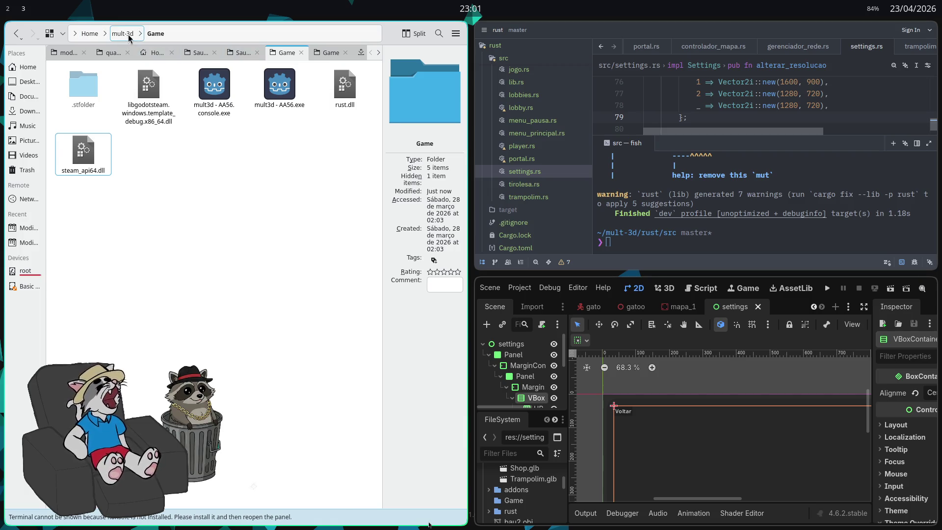
{"action": "left_click", "coordinate": [130, 38]}
{"action": "double_click", "coordinate": [336, 89]}
{"action": "double_click", "coordinate": [273, 91]}
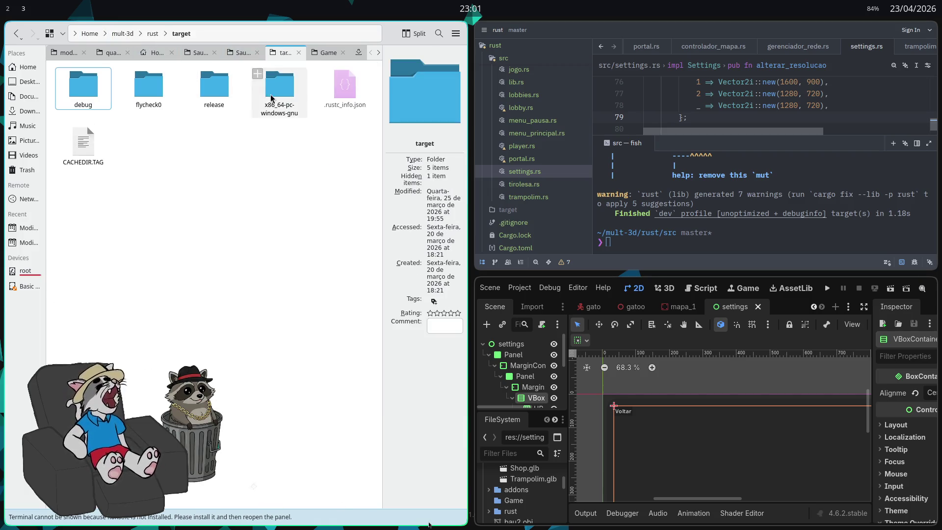
{"action": "double_click", "coordinate": [273, 93]}
{"action": "double_click", "coordinate": [93, 88]}
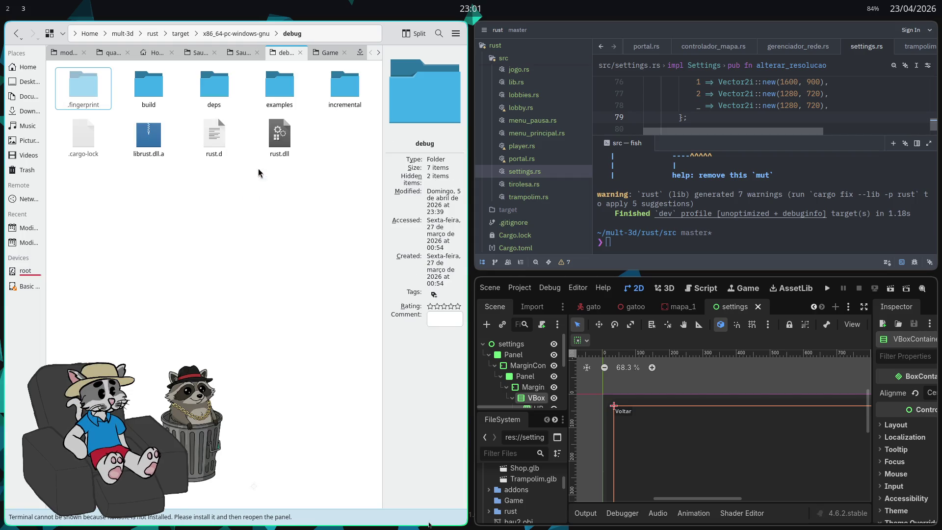
{"action": "left_click", "coordinate": [279, 137]}
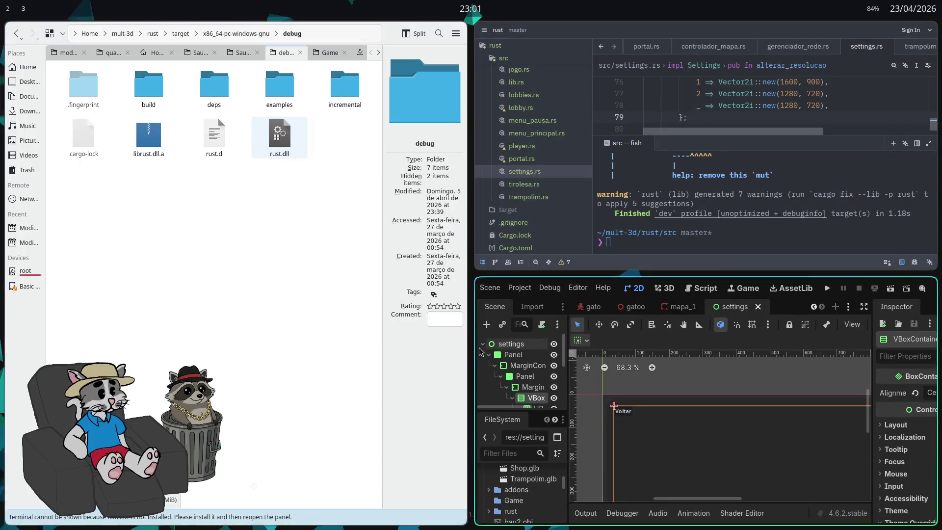
{"action": "key", "text": "super+3"}
Launch Firefox in a private window and enter 'uva passa sem semente frits firda'
{"action": "key", "text": "super+1"}
{"action": "key", "text": "super+d"}
{"action": "key", "text": "Return"}
{"action": "key", "text": "ctrl+shift+p"}
{"action": "type", "text": "uva passa sem semente frits fir"}
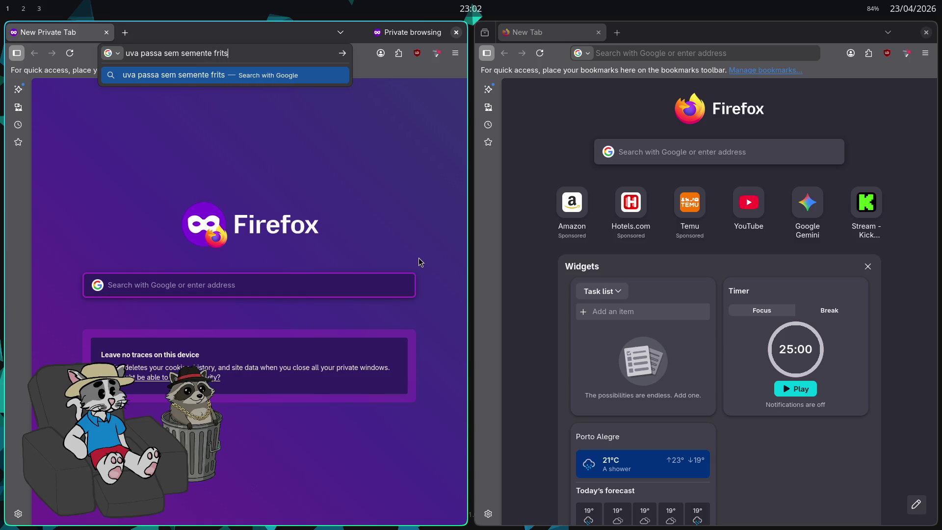
{"action": "type", "text": "da"}
Search it, view Shopping then Images results, and close both Firefox windows
{"action": "key", "text": "Return"}
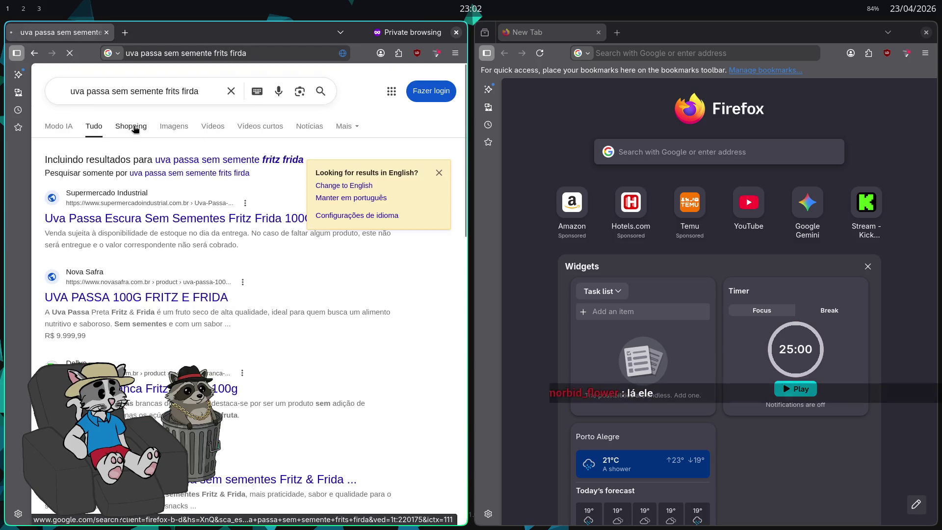
{"action": "left_click", "coordinate": [157, 128]}
{"action": "key", "text": "alt+Left"}
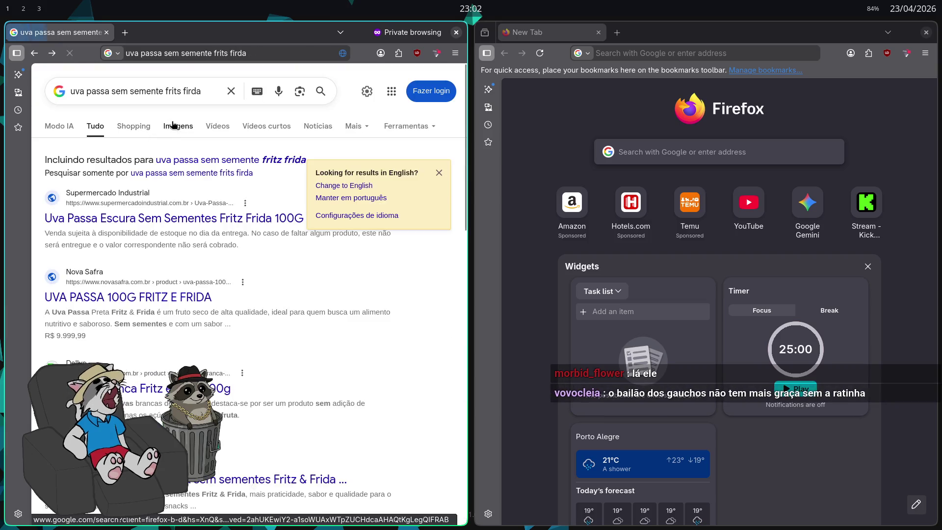
{"action": "left_click", "coordinate": [185, 127]}
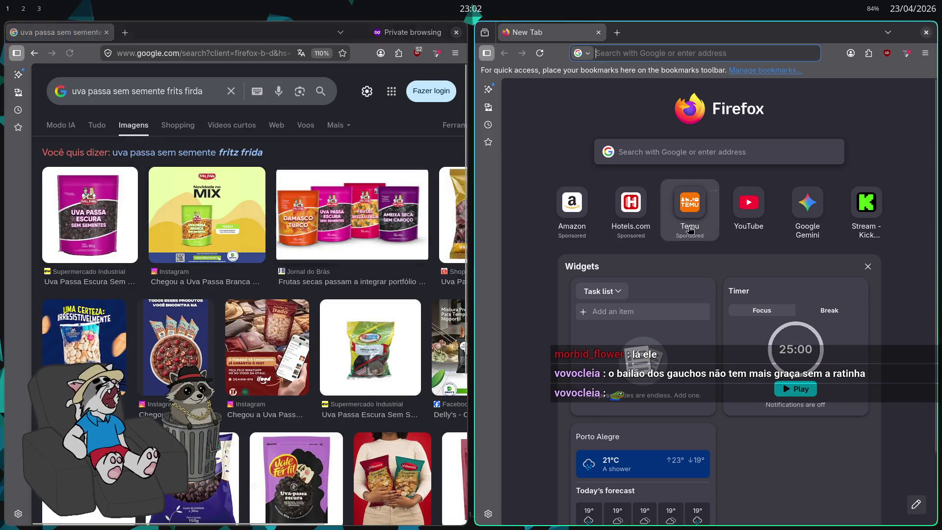
{"action": "key", "text": "ctrl+w"}
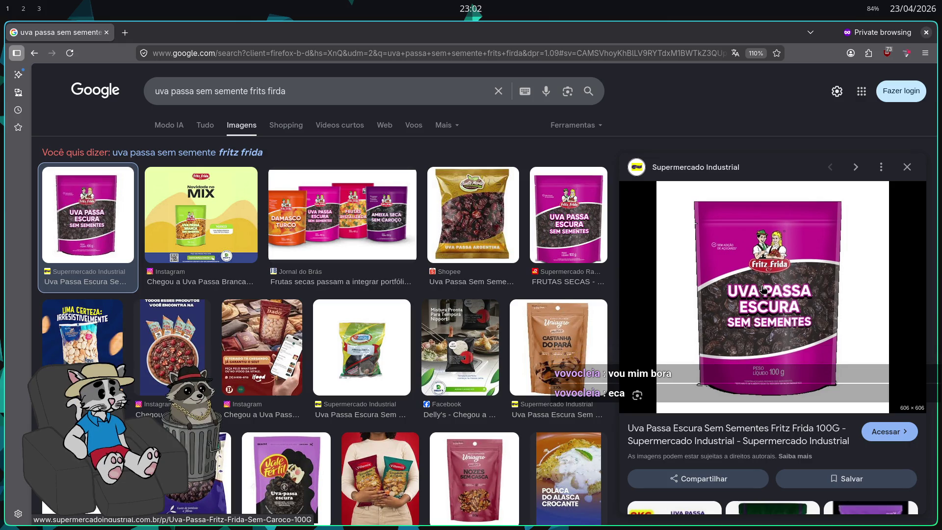
{"action": "key", "text": "ctrl+w"}
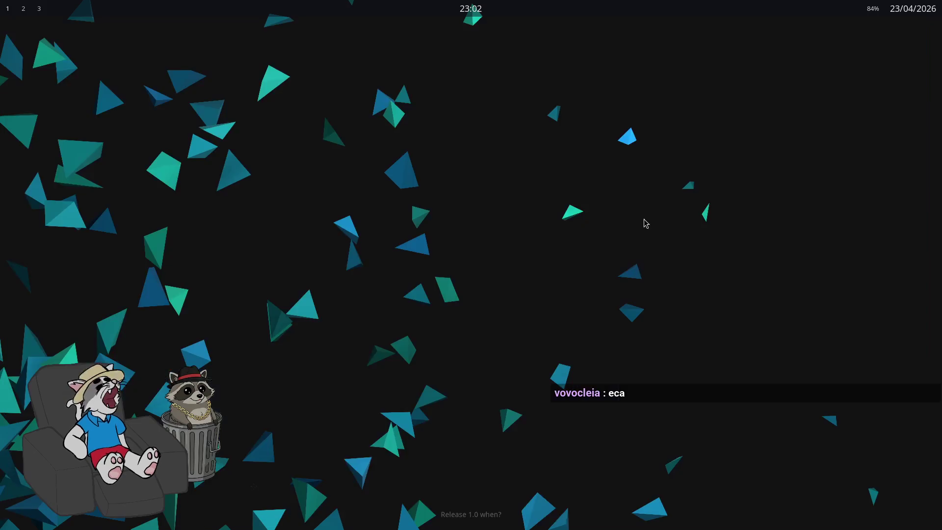
Find the Godot editor workspace and quit the Godot editor
{"action": "key", "text": "super+2"}
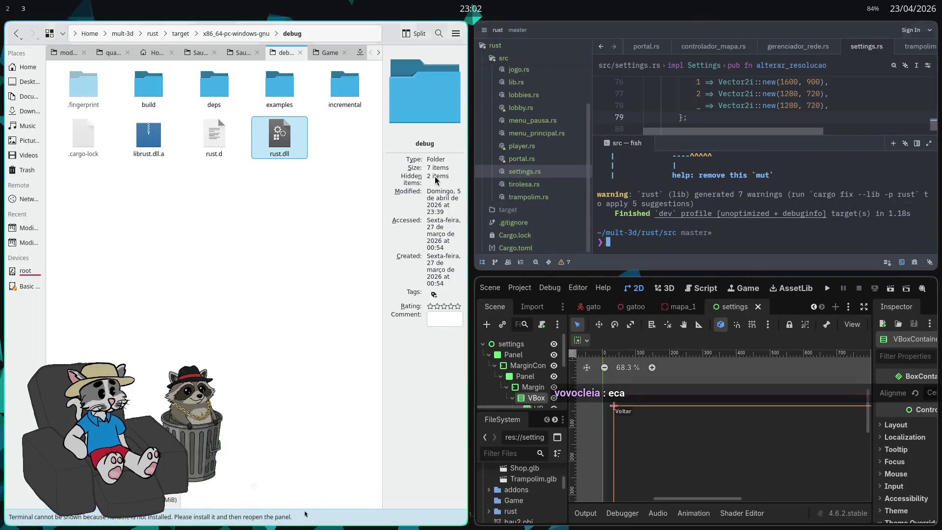
{"action": "key", "text": "super+1"}
{"action": "key", "text": "super+3"}
{"action": "key", "text": "super+2"}
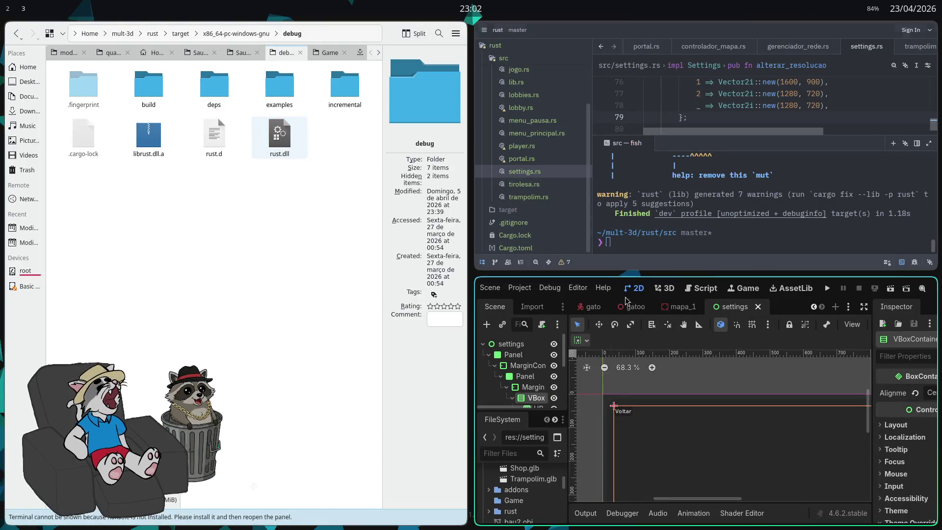
{"action": "key", "text": "super+q"}
Relaunch Godot, open the mult3d project and run the game
{"action": "key", "text": "super+d"}
{"action": "type", "text": "g"}
{"action": "key", "text": "Return"}
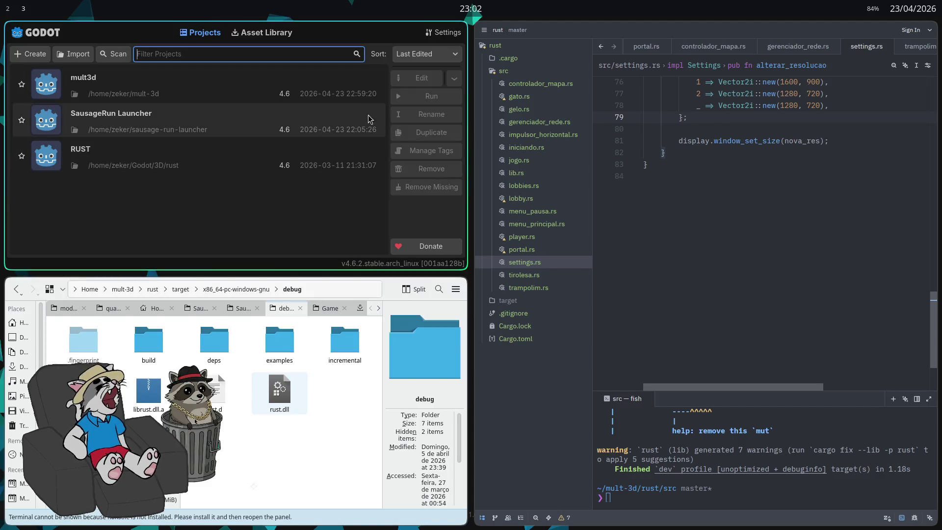
{"action": "double_click", "coordinate": [210, 87]}
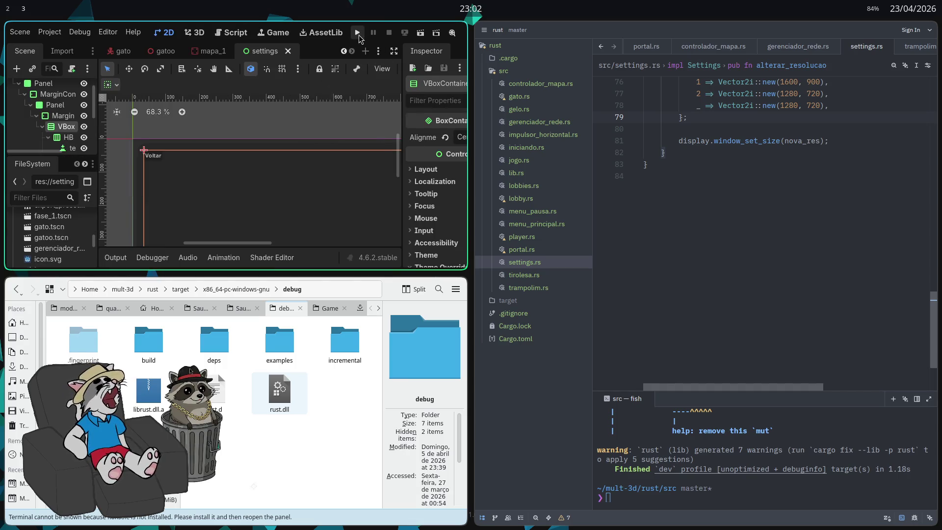
{"action": "left_click", "coordinate": [357, 32]}
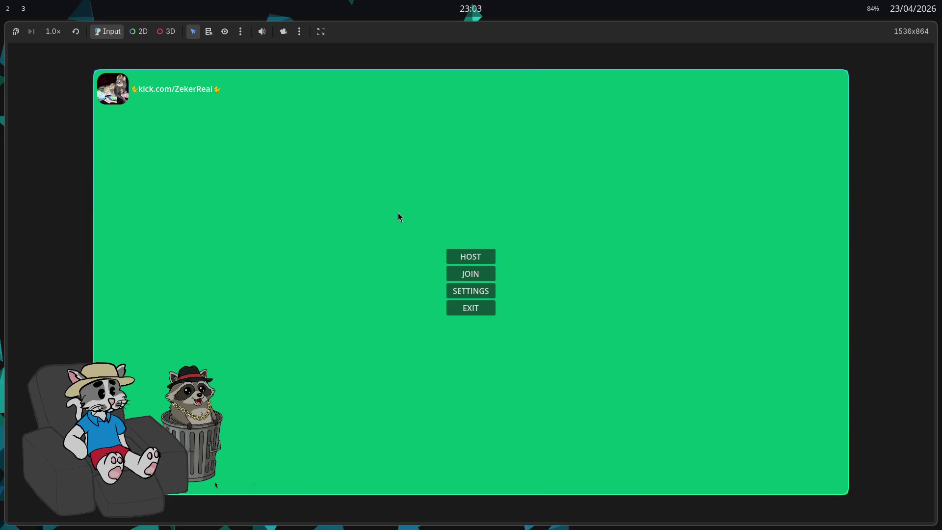
Host a lobby, rename the room to 'guaxinim', and start the match
{"action": "left_click", "coordinate": [476, 253]}
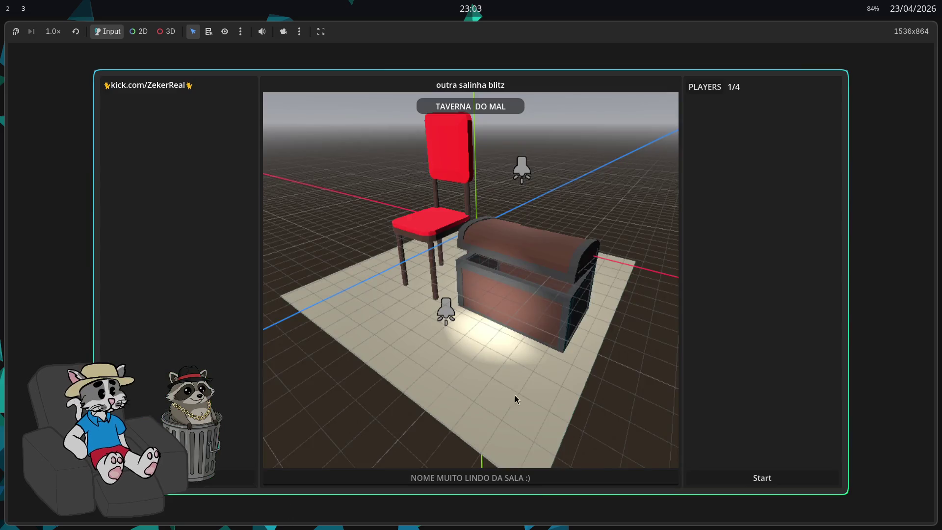
{"action": "left_click", "coordinate": [518, 478]}
{"action": "type", "text": "guaxinim"}
{"action": "key", "text": "Return"}
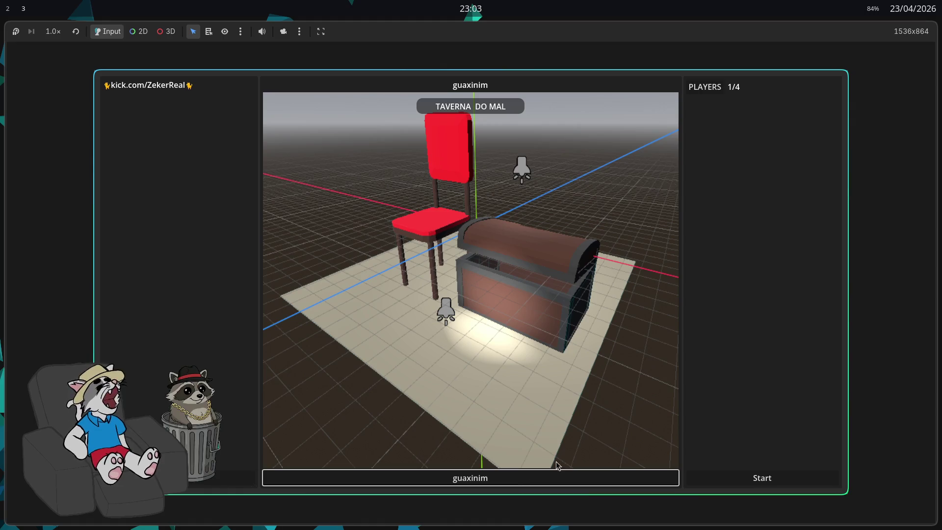
{"action": "left_click", "coordinate": [768, 478]}
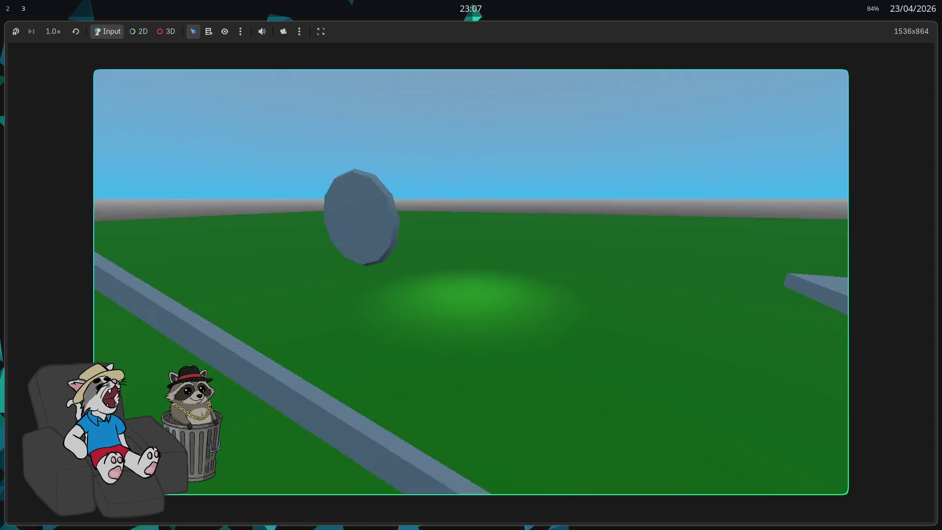
Stop the running mult3d game with F8 after playing through the map
{"action": "key", "text": "F8"}
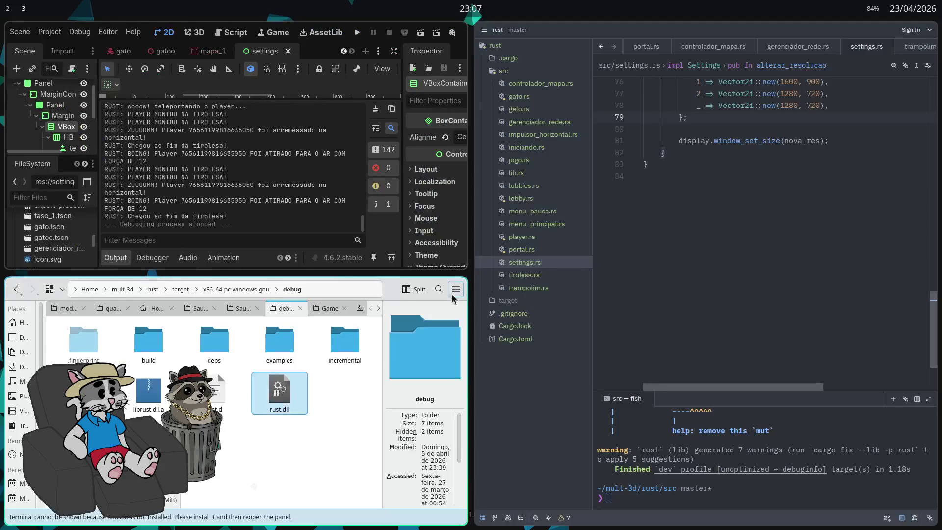
Run the mult3d project again from the editor toolbar's play button
{"action": "left_click", "coordinate": [358, 33]}
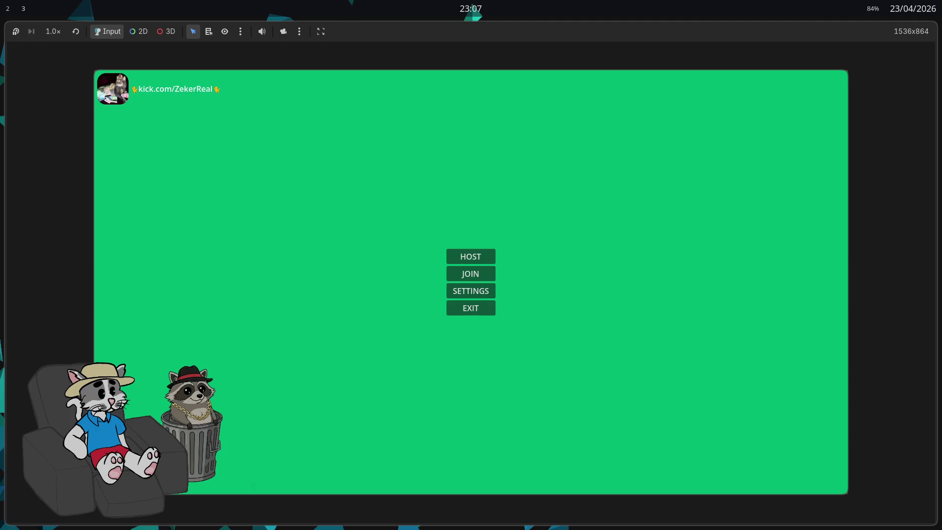
Open the join screen, go back via Voltar, reopen it, then escape to the main menu
{"action": "left_click", "coordinate": [471, 270]}
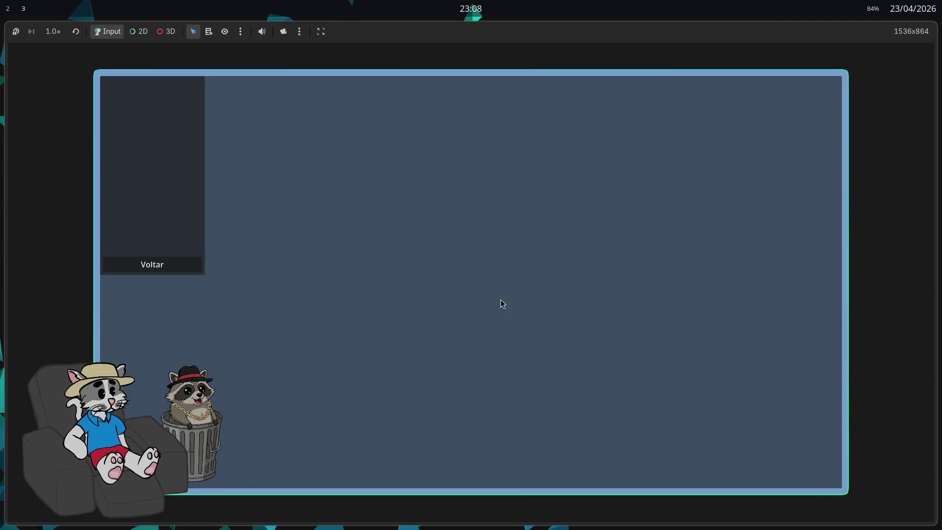
{"action": "left_click", "coordinate": [181, 266]}
{"action": "left_click", "coordinate": [471, 273]}
{"action": "key", "text": "Escape"}
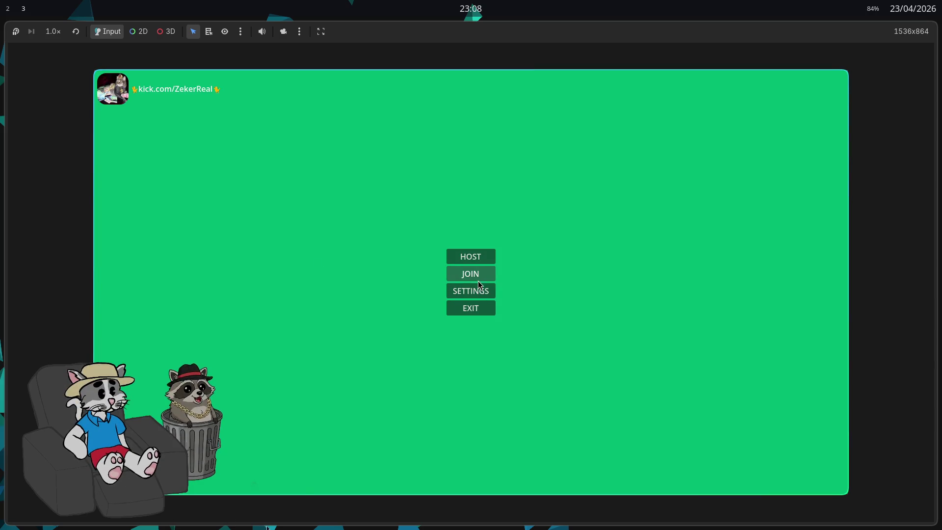
Open the room list and join the 'outra salinha blitz' room
{"action": "left_click", "coordinate": [437, 253]}
{"action": "left_click", "coordinate": [290, 104]}
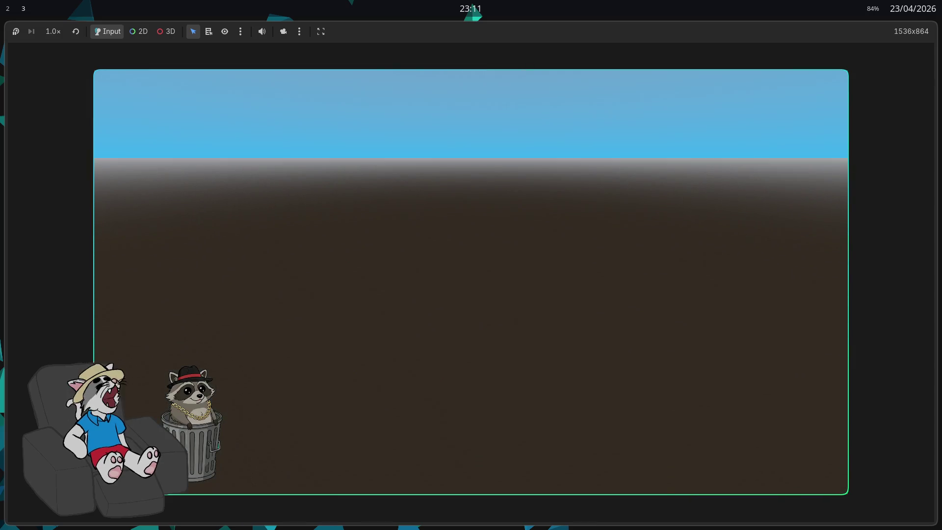
Press Escape to stop the running mult3d game
{"action": "key", "text": "Escape"}
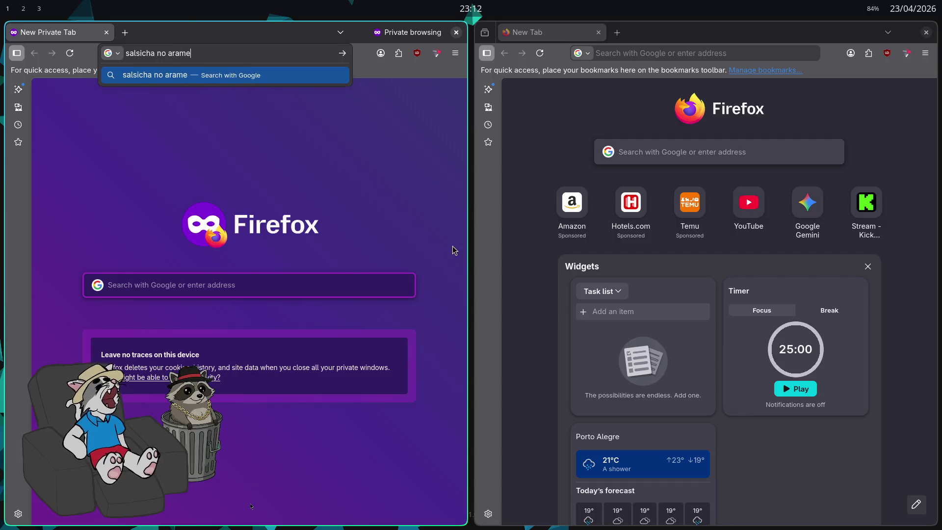
Search Google Images for 'salsicha no arame', then change the query to 'salsicha pendurada'
{"action": "key", "text": "Return"}
{"action": "left_click", "coordinate": [229, 71]}
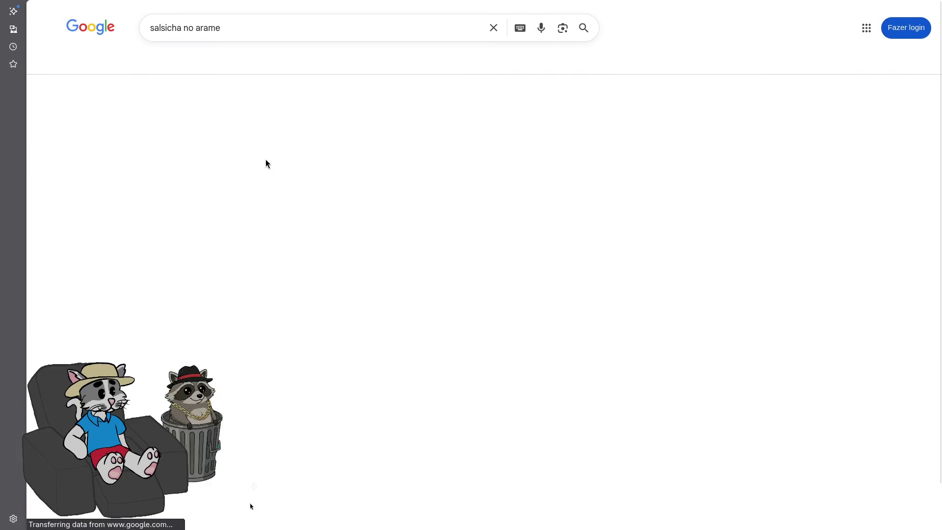
{"action": "left_click", "coordinate": [282, 28]}
{"action": "key", "text": "BackSpace"}
{"action": "key", "text": "BackSpace"}
{"action": "key", "text": "BackSpace"}
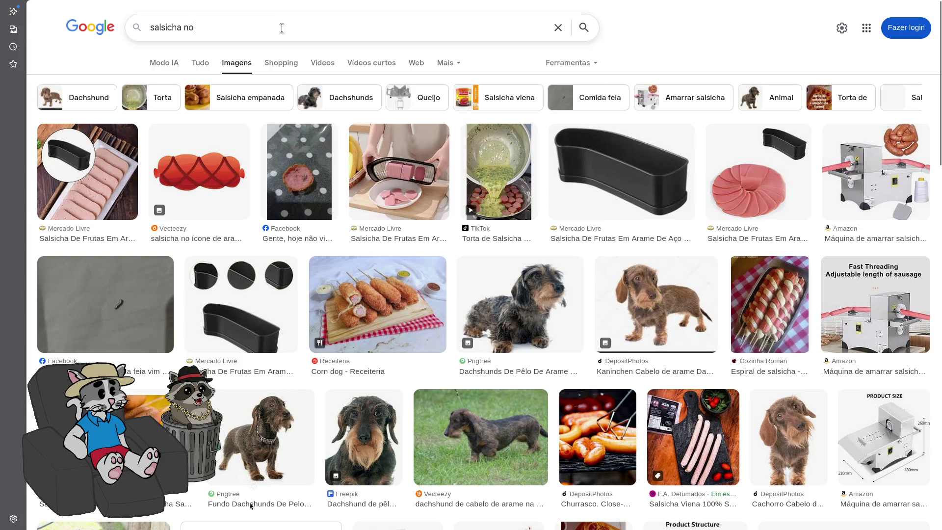
{"action": "type", "text": "pendurada"}
{"action": "key", "text": "Return"}
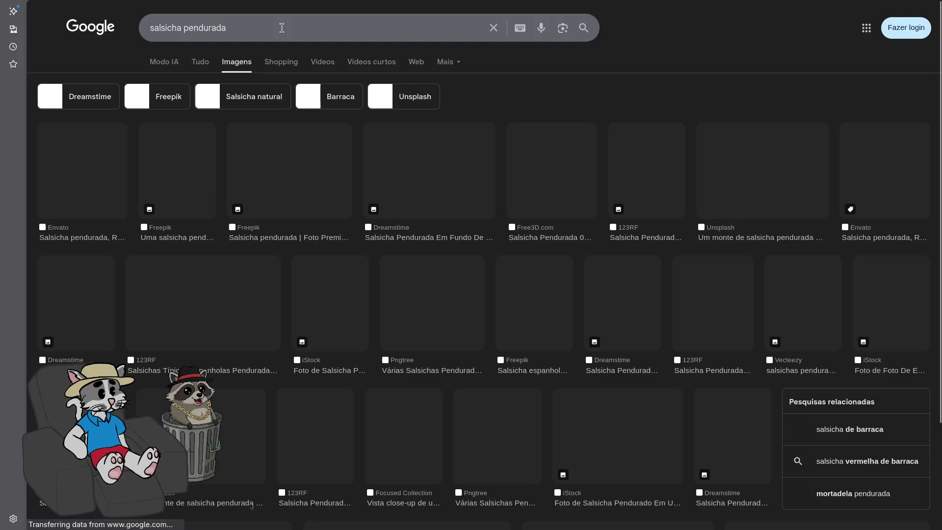
Preview the Dreamstime photo of two sausages hanging from a branch
{"action": "left_click", "coordinate": [89, 143]}
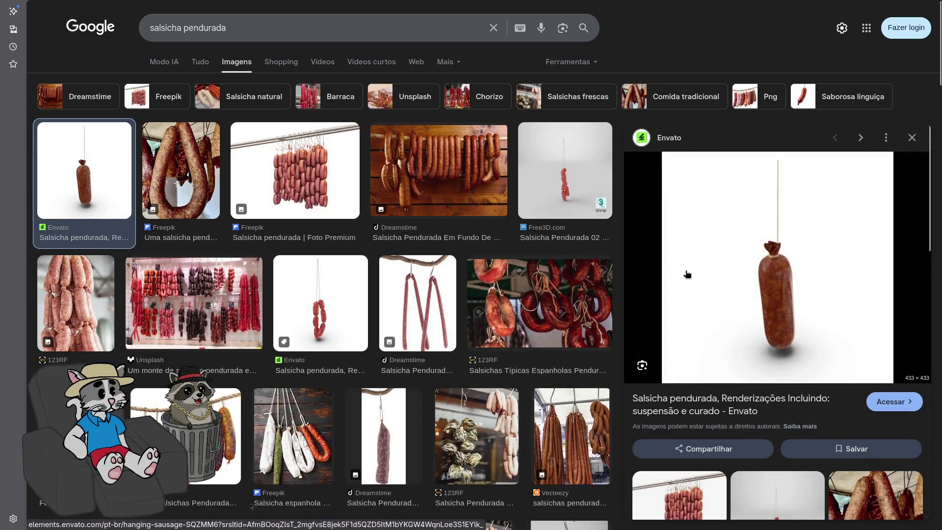
{"action": "left_click", "coordinate": [417, 303]}
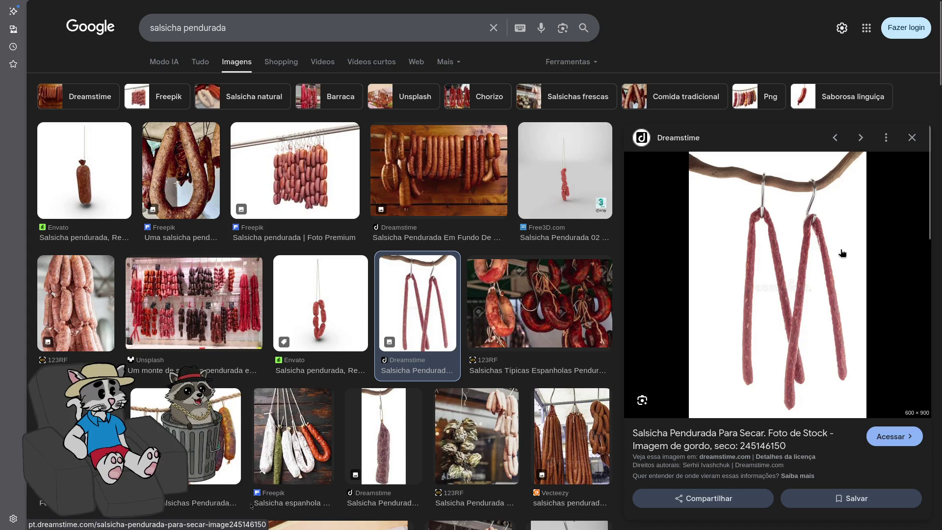
{"action": "scroll", "coordinate": [271, 303], "scroll_direction": "down", "scroll_amount": 8}
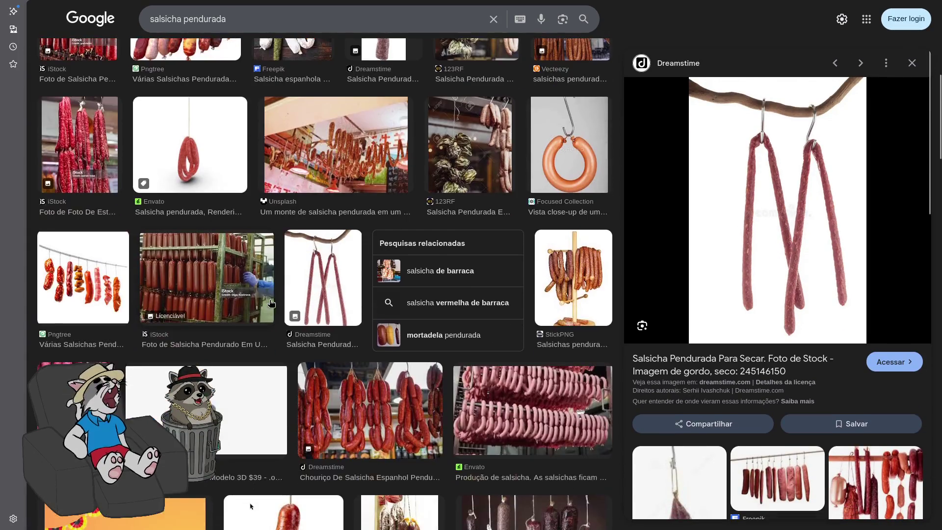
{"action": "scroll", "coordinate": [272, 304], "scroll_direction": "down", "scroll_amount": 12}
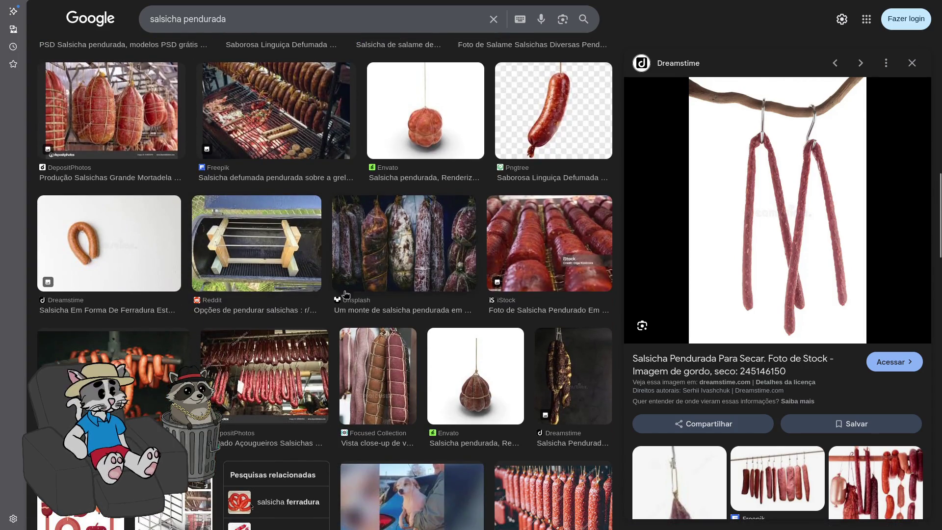
{"action": "scroll", "coordinate": [345, 294], "scroll_direction": "up", "scroll_amount": 20}
Load the saved Milanote home address in a new fullscreen Firefox window
{"action": "mouse_move", "coordinate": [199, 10]}
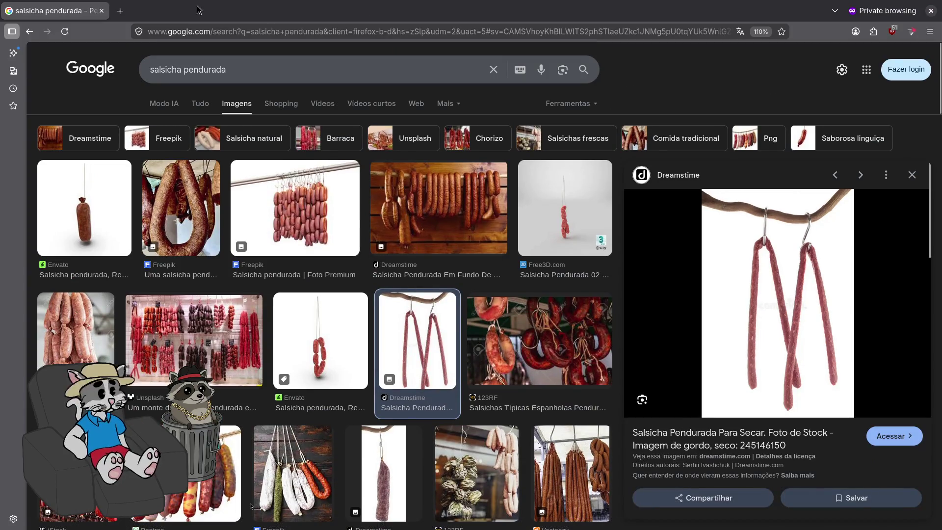
{"action": "key", "text": "ctrl+n"}
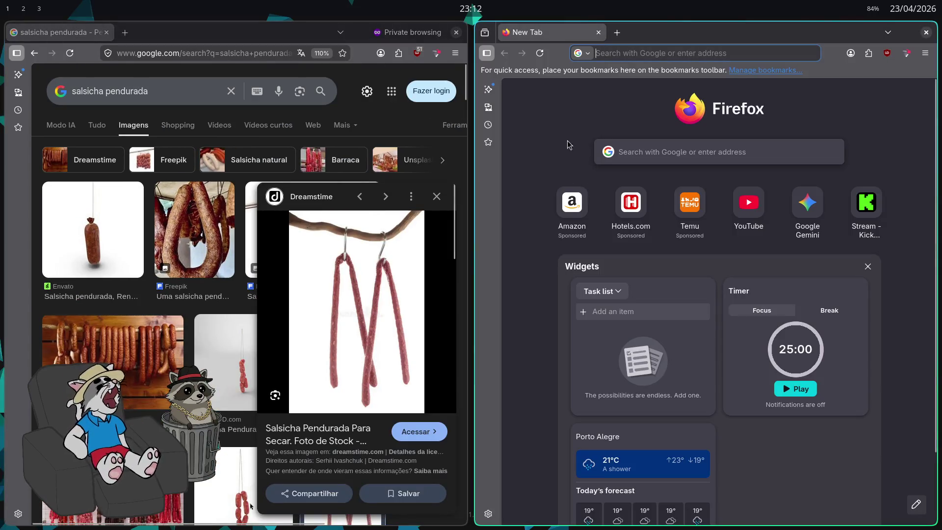
{"action": "type", "text": "milanote"}
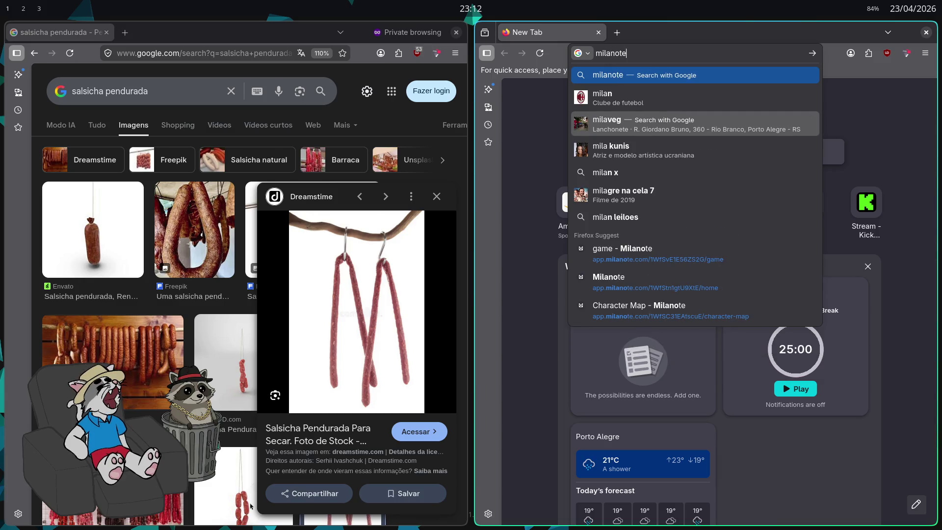
{"action": "key", "text": "Up"}
{"action": "key", "text": "Up"}
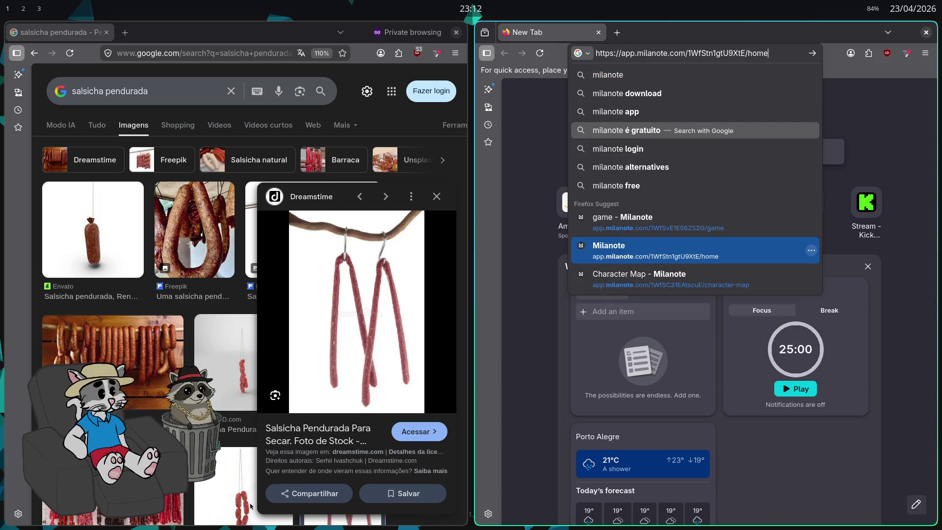
{"action": "key", "text": "Return"}
{"action": "key", "text": "super+f"}
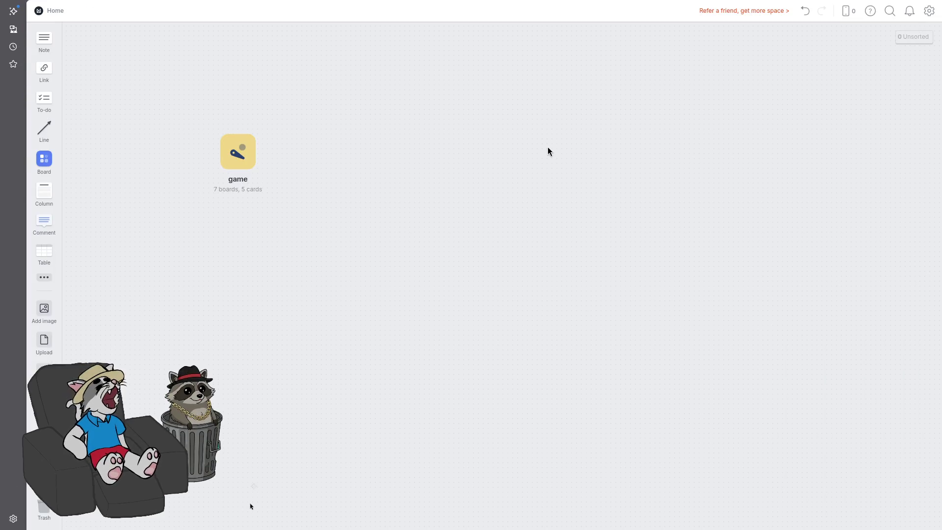
Open notion.so in a new tab, then reload to leave it
{"action": "mouse_move", "coordinate": [239, 16]}
{"action": "left_click", "coordinate": [142, 11]}
{"action": "type", "text": "notion"}
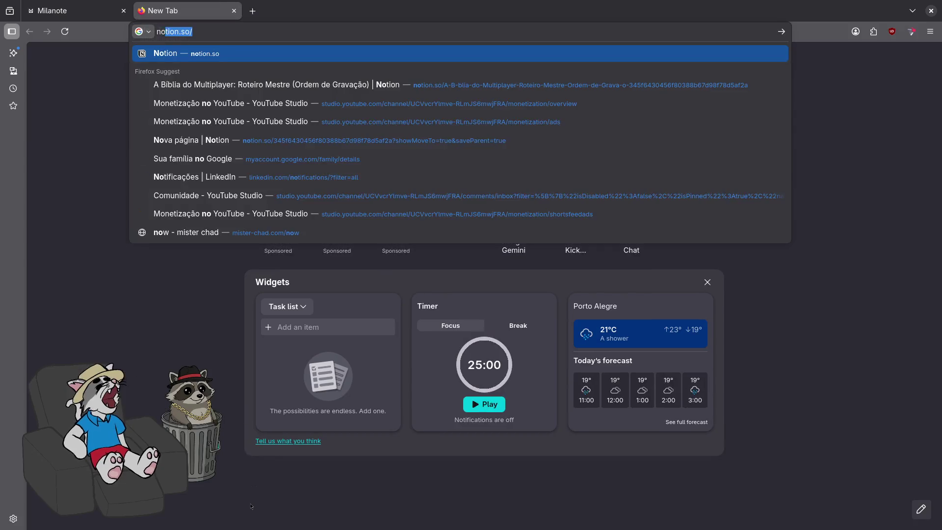
{"action": "key", "text": "Return"}
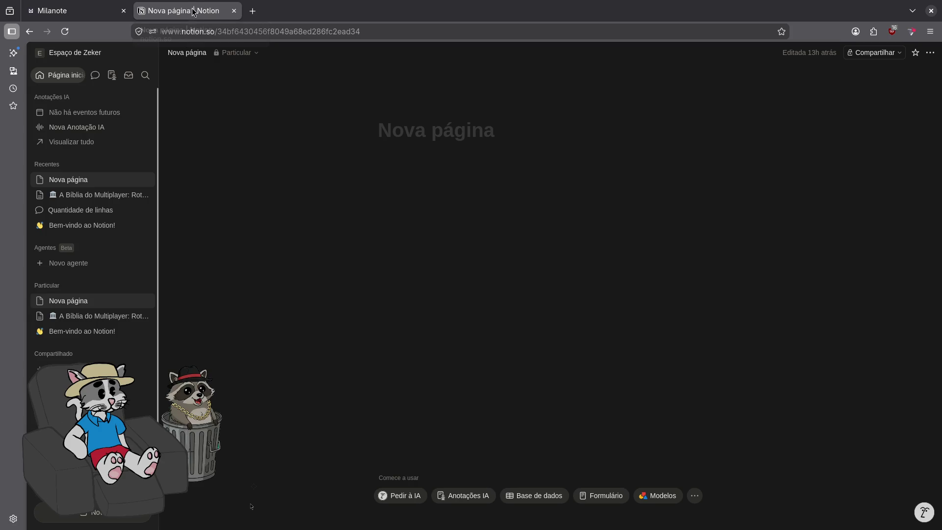
{"action": "key", "text": "F5"}
Leave Notion, add a board named Game, and apply Game Design Document without example content
{"action": "left_click", "coordinate": [528, 287]}
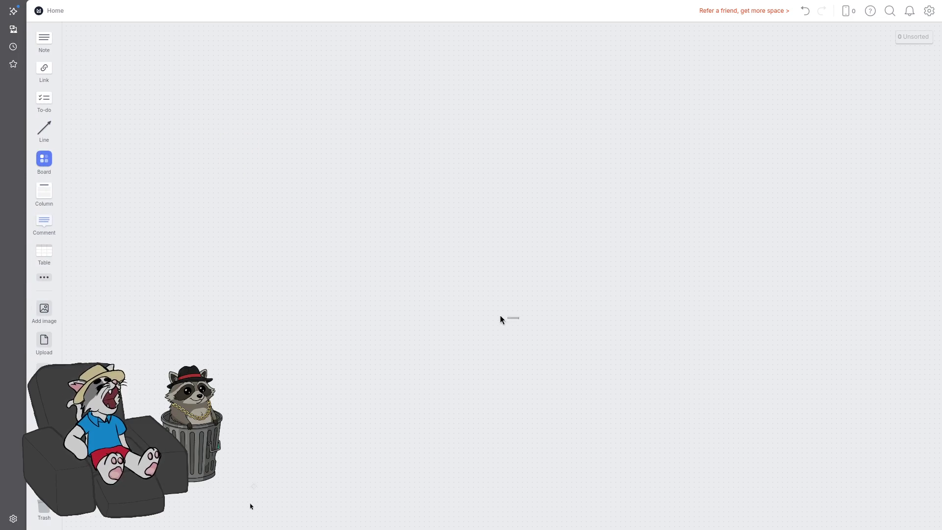
{"action": "mouse_move", "coordinate": [44, 163]}
{"action": "left_mouse_down"}
{"action": "mouse_move", "coordinate": [475, 218]}
{"action": "mouse_move", "coordinate": [452, 263]}
{"action": "left_mouse_up"}
{"action": "type", "text": "Game"}
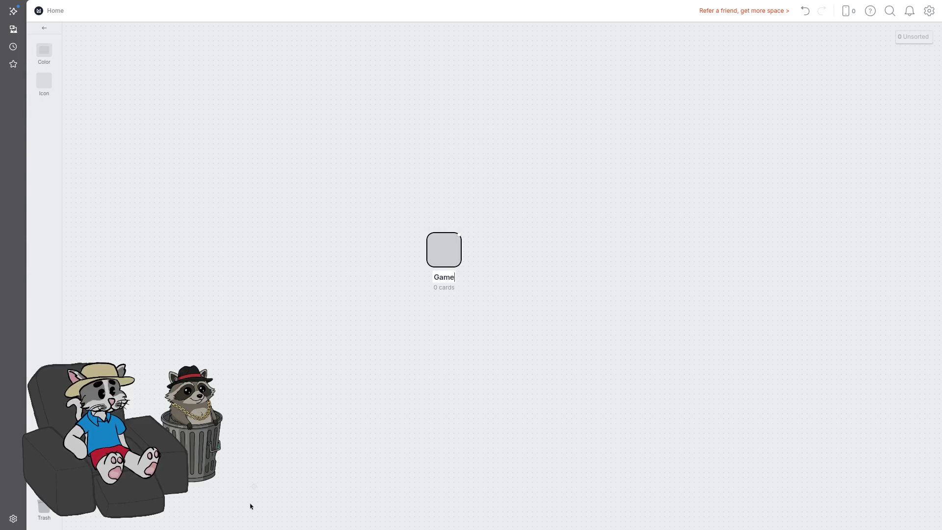
{"action": "key", "text": "Return"}
{"action": "left_click", "coordinate": [455, 266]}
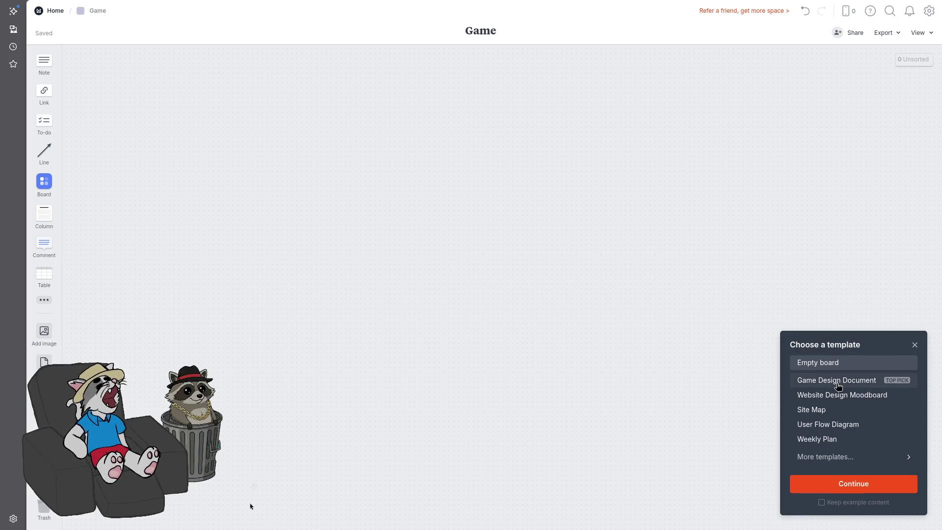
{"action": "left_click", "coordinate": [834, 386]}
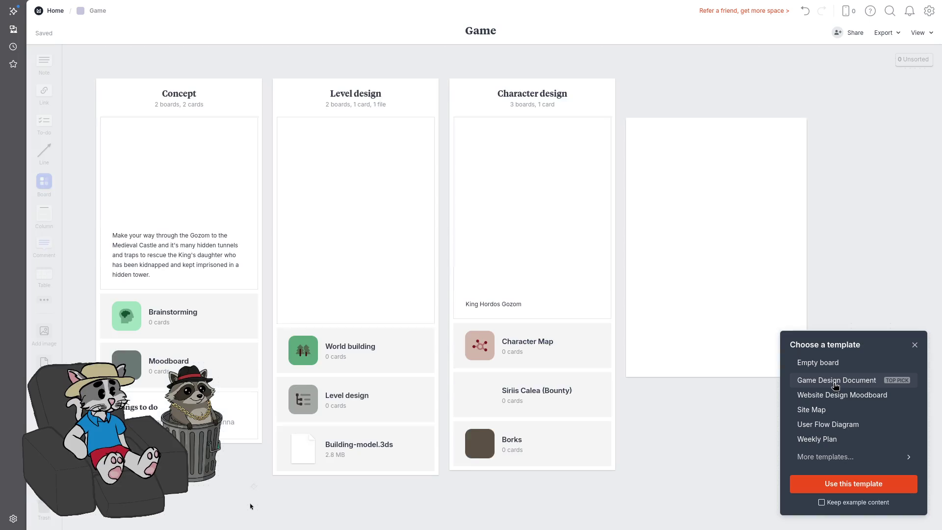
{"action": "left_click", "coordinate": [840, 486]}
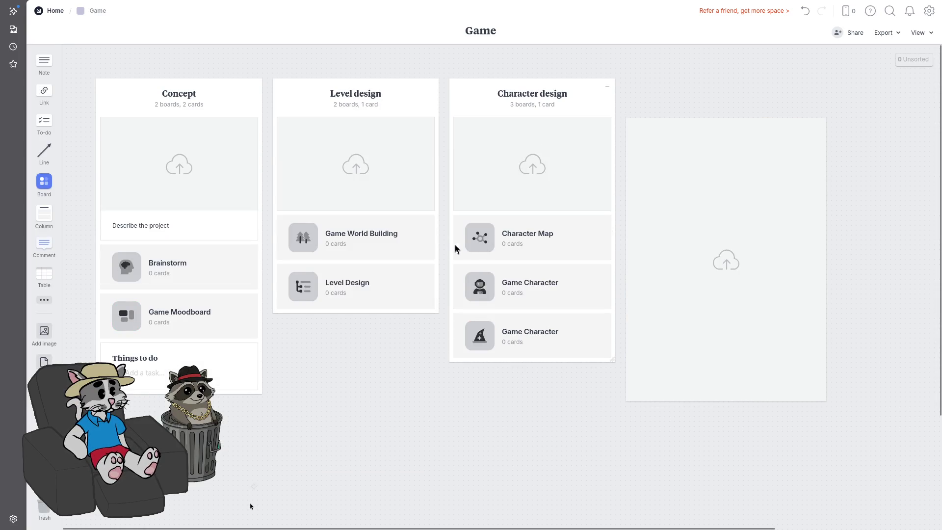
Apply the Character Relationship template to the Character Map and discard the freehand sketch
{"action": "left_click", "coordinate": [478, 243]}
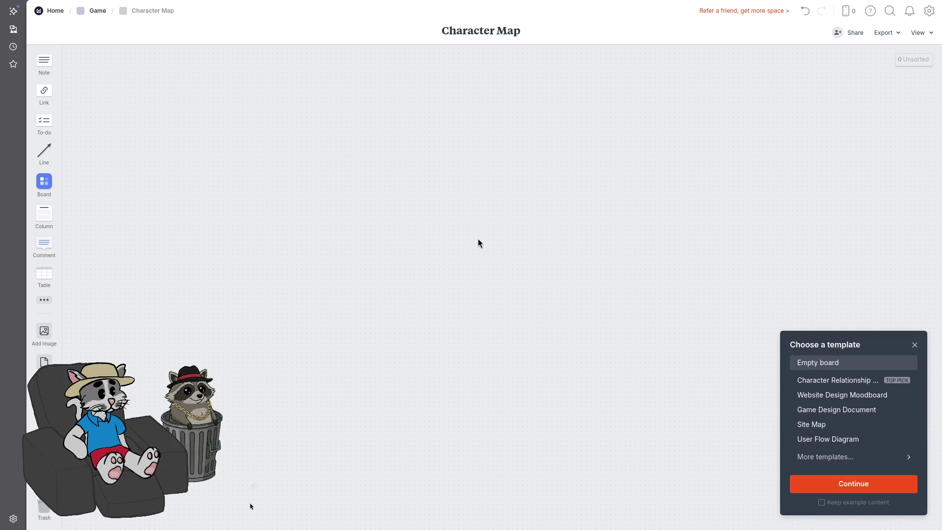
{"action": "left_click", "coordinate": [851, 382]}
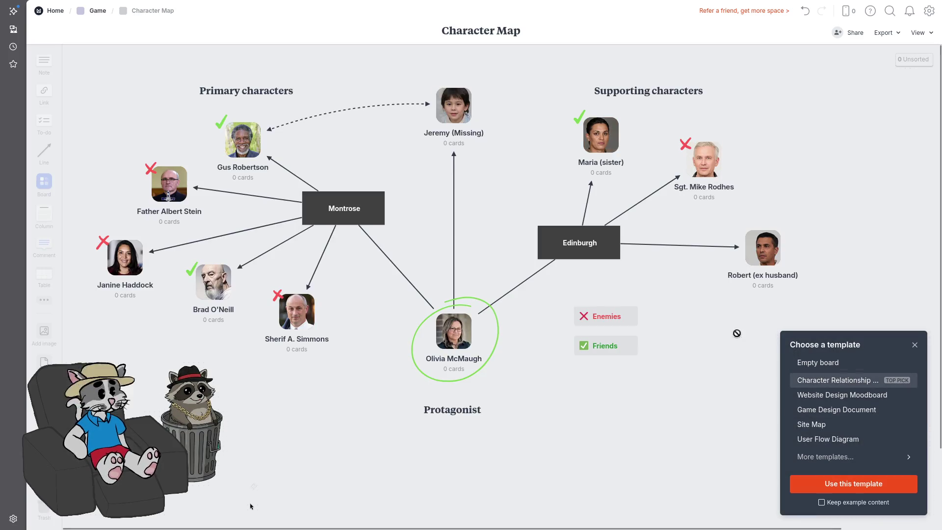
{"action": "left_click", "coordinate": [845, 486]}
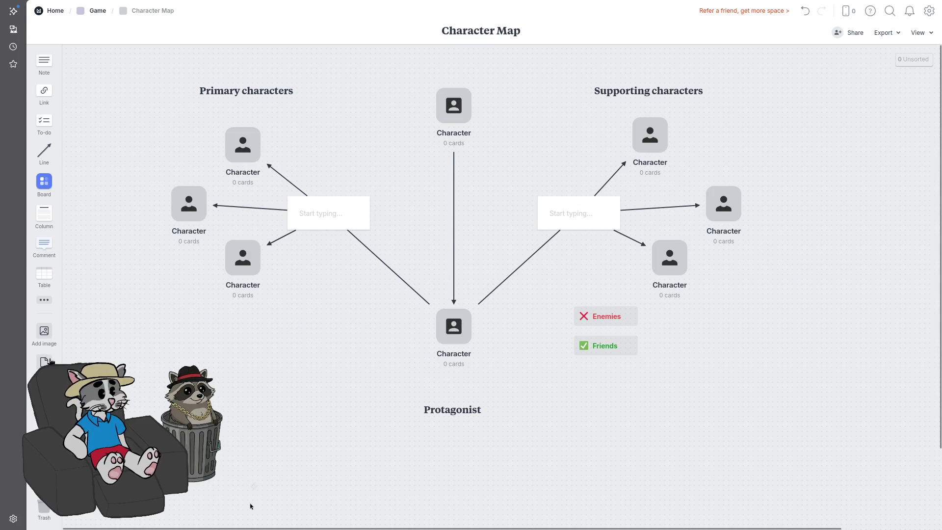
{"action": "left_click", "coordinate": [49, 355]}
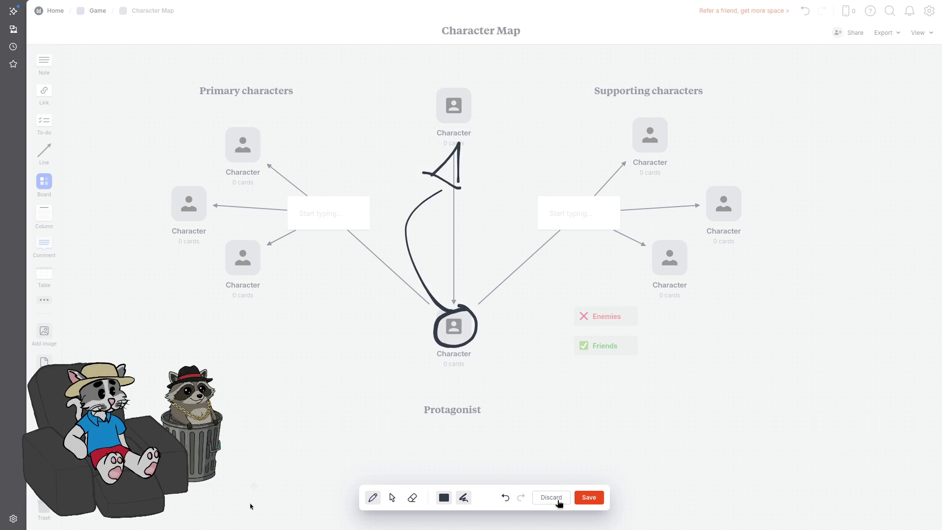
{"action": "left_click", "coordinate": [587, 498]}
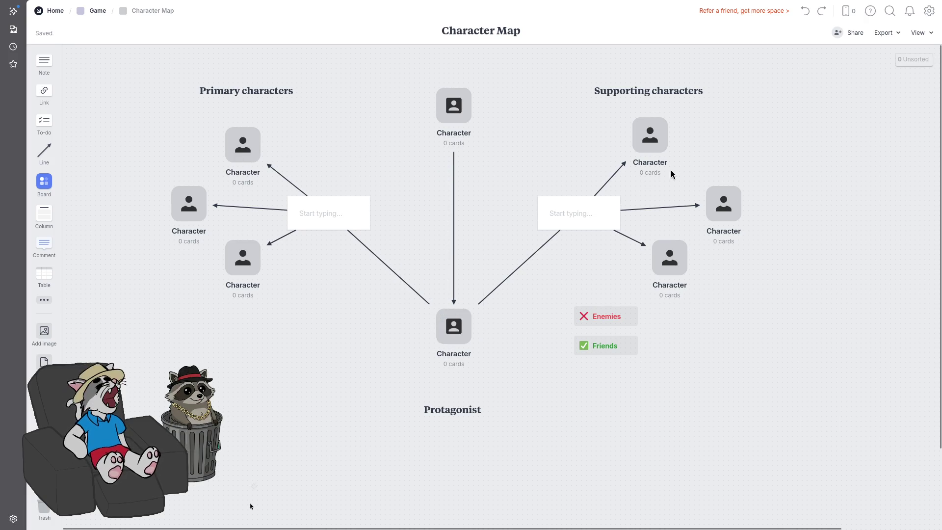
Give a supporting Character board the Character Design Moodboard template, then return to Game
{"action": "left_click", "coordinate": [722, 210]}
{"action": "double_click", "coordinate": [726, 214]}
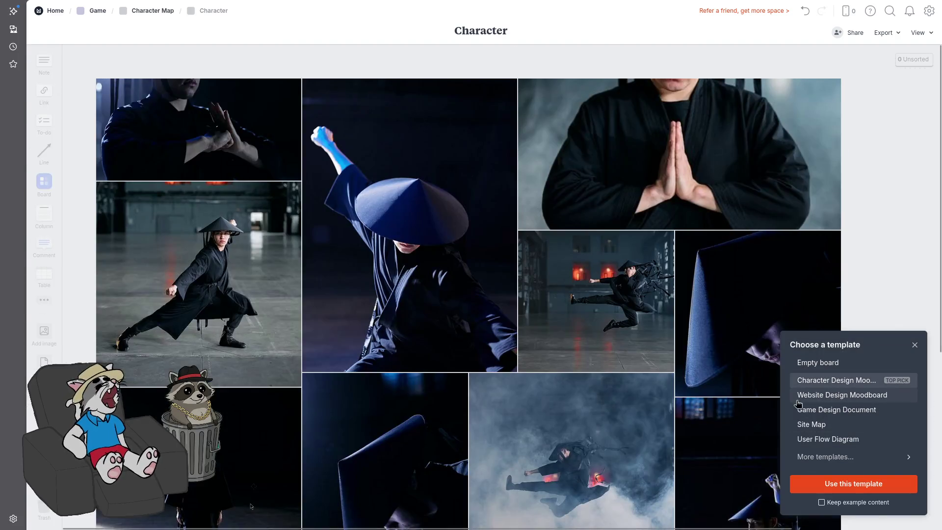
{"action": "left_click", "coordinate": [844, 484]}
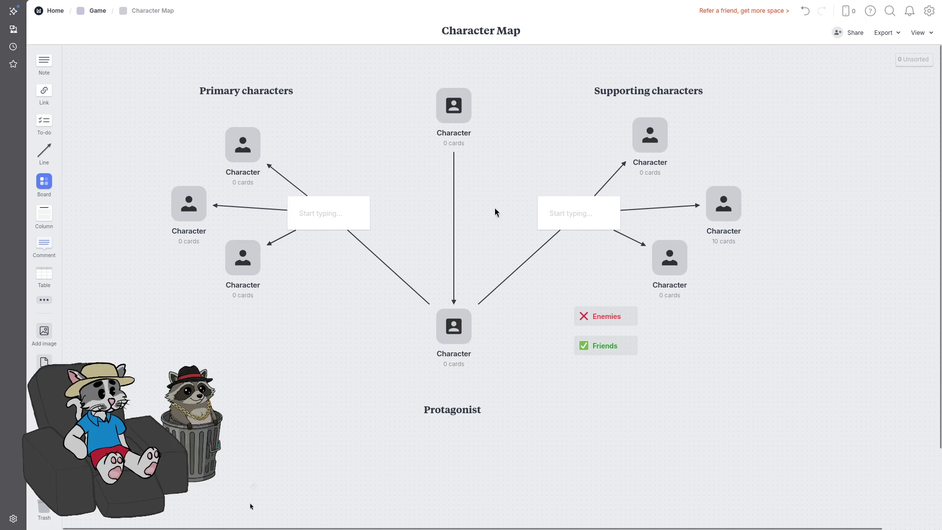
{"action": "key", "text": "alt+Left"}
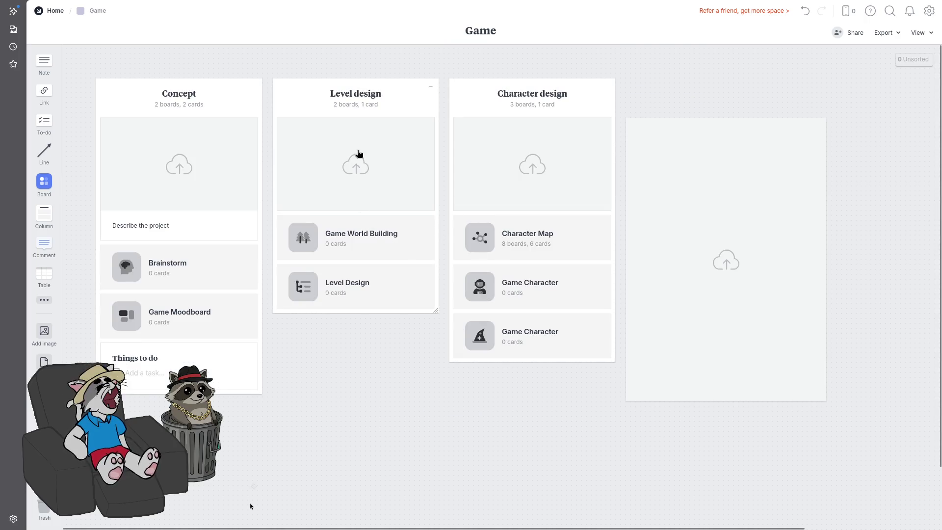
Fill the Level Design board with the Game Level Design template
{"action": "left_click", "coordinate": [309, 289]}
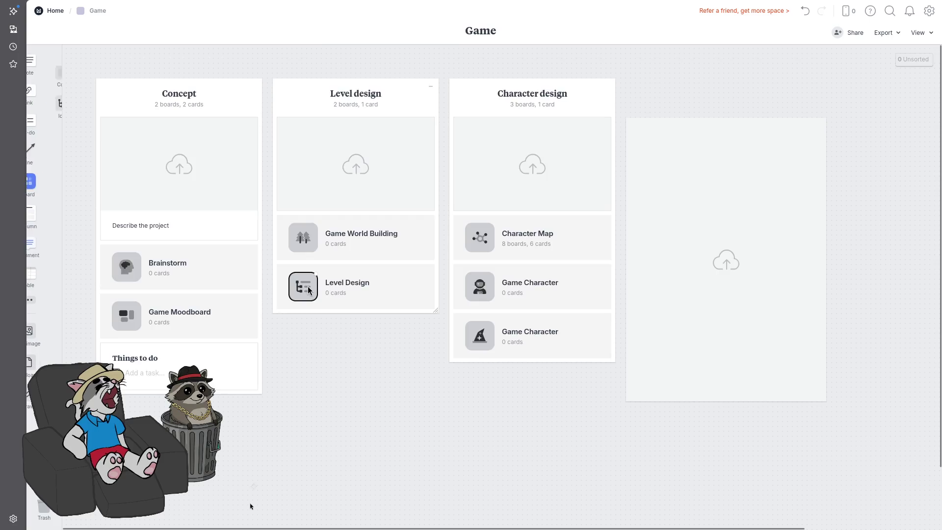
{"action": "key", "text": "Down"}
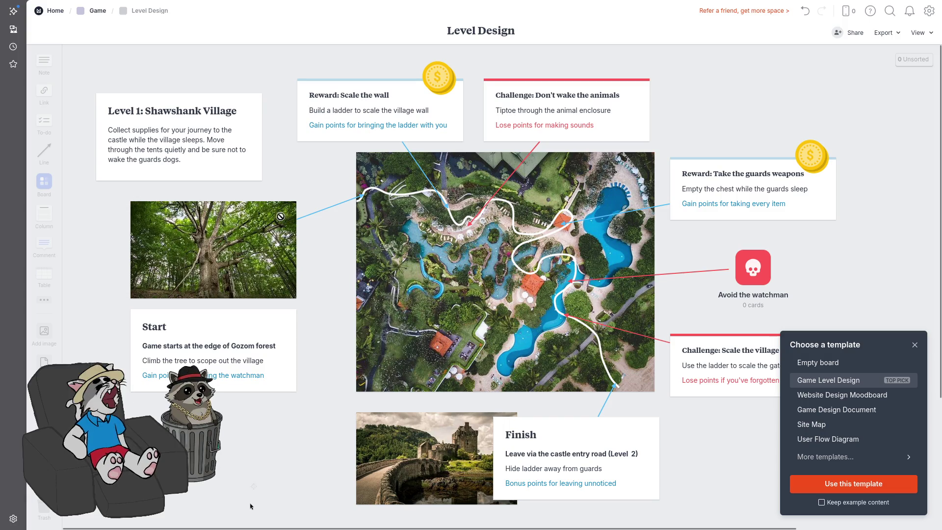
{"action": "scroll", "coordinate": [346, 334], "scroll_direction": "down", "scroll_amount": 3}
{"action": "left_click", "coordinate": [829, 482]}
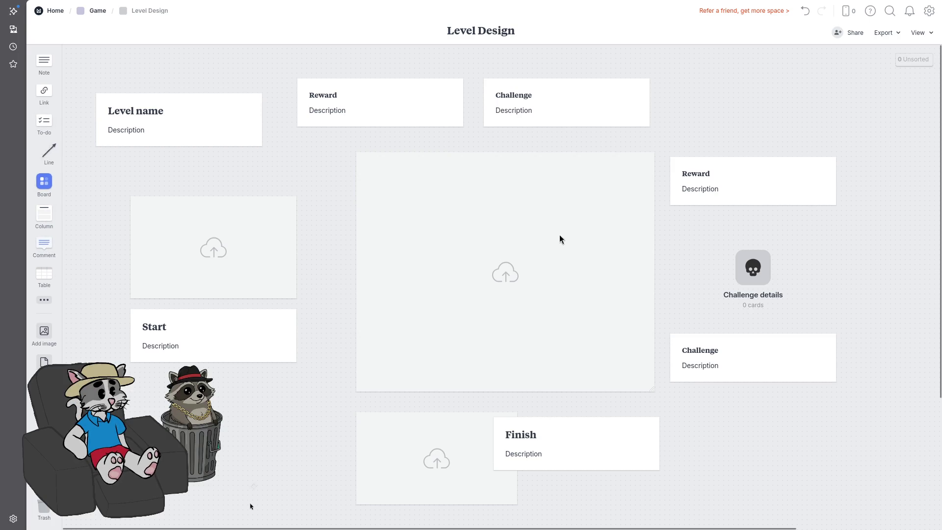
Draw a connector line linking Challenge details to the central image placeholder
{"action": "mouse_move", "coordinate": [44, 150]}
{"action": "left_mouse_down"}
{"action": "mouse_move", "coordinate": [69, 161]}
{"action": "mouse_move", "coordinate": [303, 172]}
{"action": "left_mouse_up"}
{"action": "left_click_drag", "start_coordinate": [408, 191], "coordinate": [711, 272]}
{"action": "mouse_move", "coordinate": [664, 315]}
{"action": "left_mouse_down"}
{"action": "mouse_move", "coordinate": [735, 281]}
{"action": "mouse_move", "coordinate": [744, 247]}
{"action": "mouse_move", "coordinate": [700, 242]}
{"action": "mouse_move", "coordinate": [641, 269]}
{"action": "mouse_move", "coordinate": [692, 243]}
{"action": "mouse_move", "coordinate": [614, 253]}
{"action": "mouse_move", "coordinate": [559, 295]}
{"action": "left_mouse_up"}
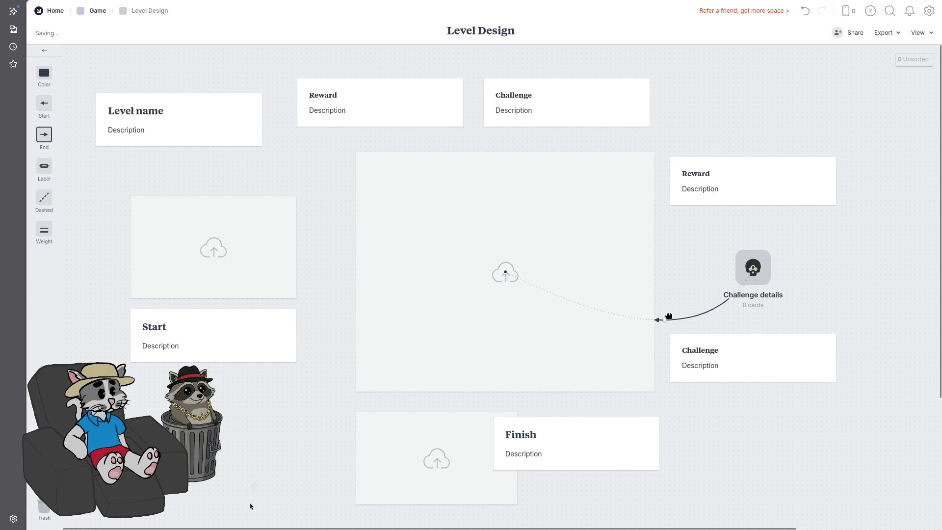
{"action": "left_click", "coordinate": [669, 261]}
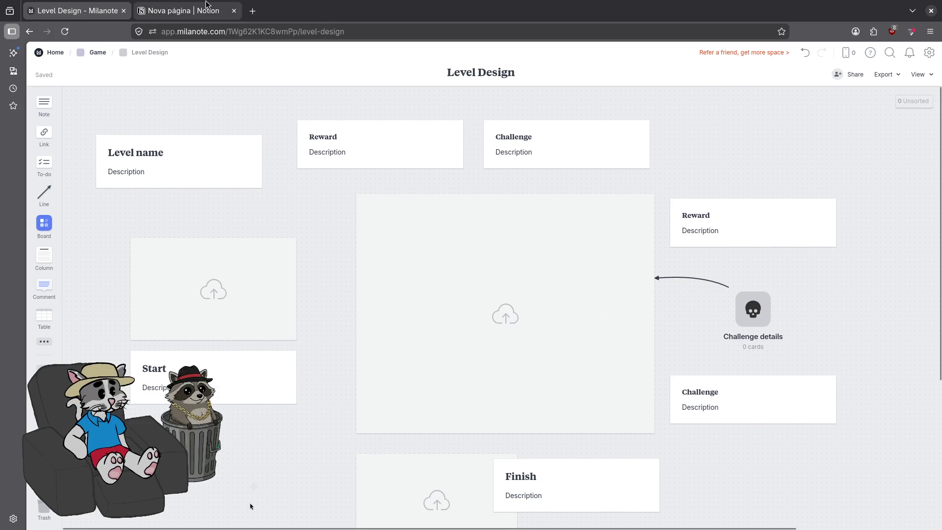
{"action": "left_click", "coordinate": [189, 8]}
{"action": "right_click", "coordinate": [399, 109]}
{"action": "left_click", "coordinate": [414, 124]}
{"action": "left_click", "coordinate": [378, 91]}
{"action": "type", "text": "a"}
{"action": "key", "text": "Return"}
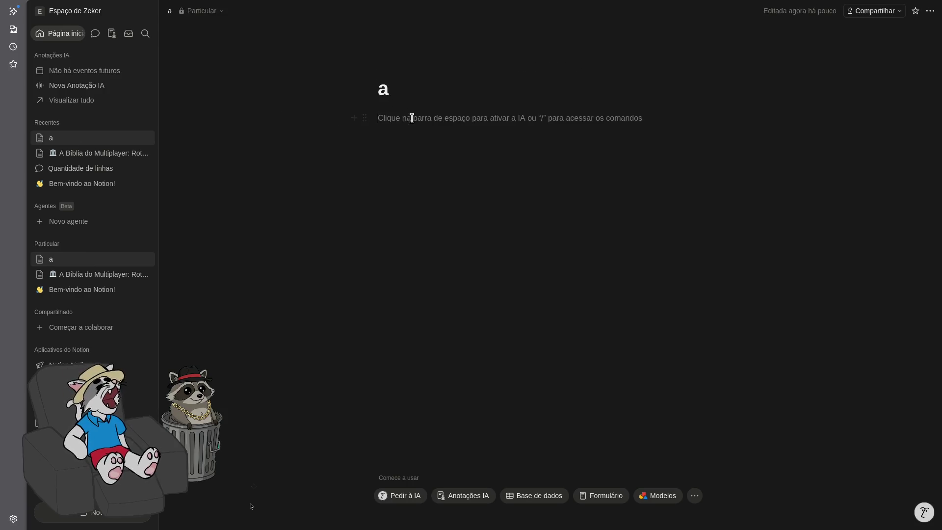
{"action": "left_click", "coordinate": [356, 118]}
{"action": "scroll", "coordinate": [442, 230], "scroll_direction": "down", "scroll_amount": 5}
{"action": "scroll", "coordinate": [444, 235], "scroll_direction": "down", "scroll_amount": 15}
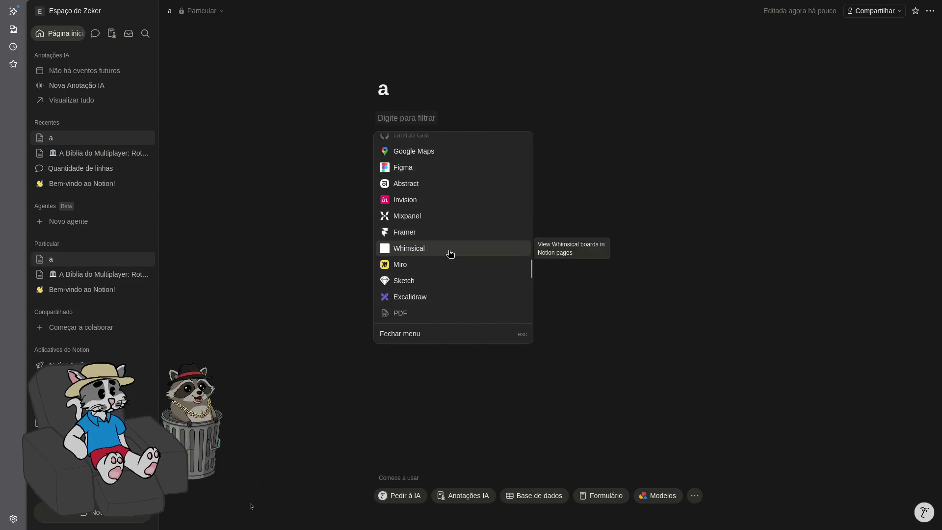
{"action": "scroll", "coordinate": [448, 259], "scroll_direction": "down", "scroll_amount": 3}
{"action": "scroll", "coordinate": [441, 260], "scroll_direction": "up", "scroll_amount": 20}
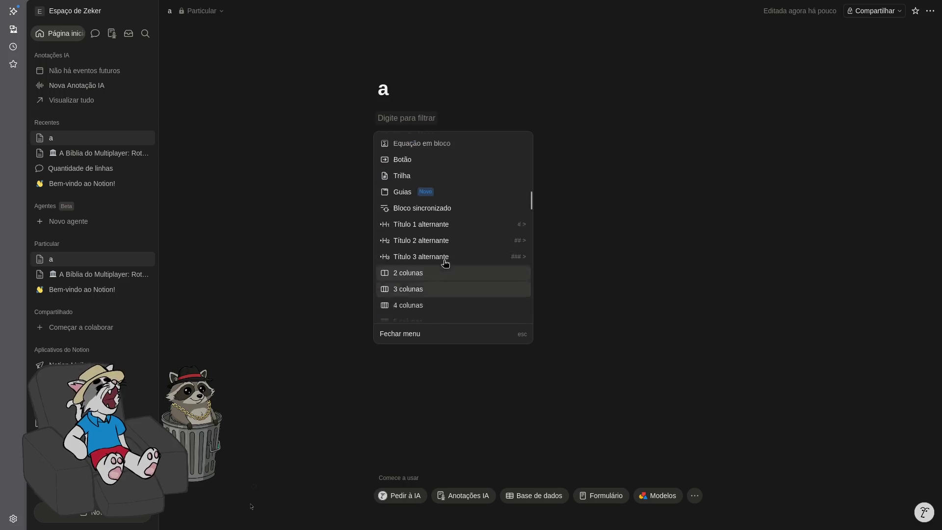
{"action": "left_click", "coordinate": [658, 153]}
{"action": "left_click", "coordinate": [417, 93]}
{"action": "key", "text": "BackSpace"}
{"action": "left_click_drag", "start_coordinate": [421, 193], "coordinate": [736, 331]}
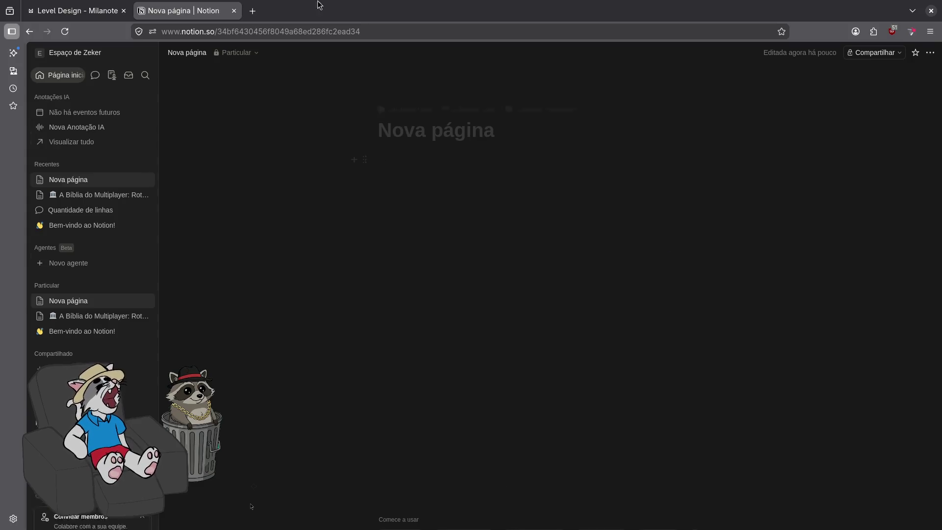
{"action": "left_click", "coordinate": [74, 9]}
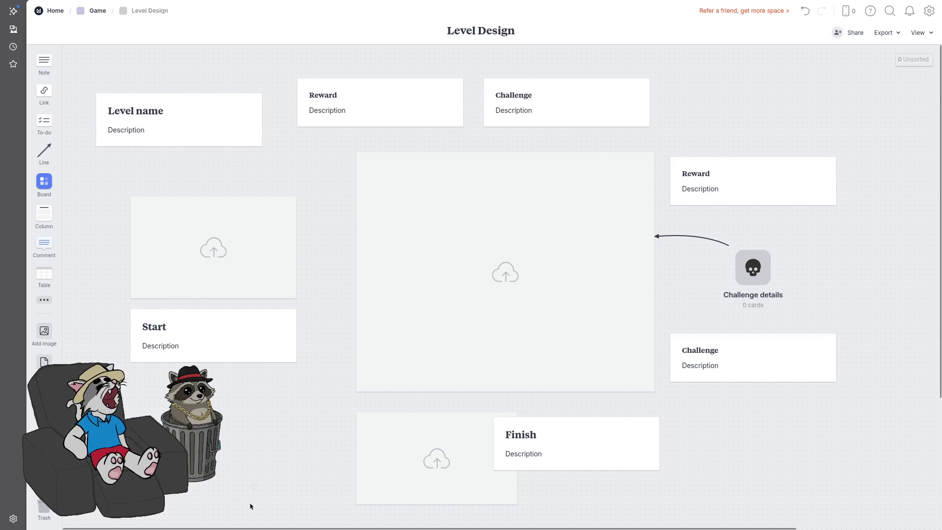
Exit the browser's fullscreen and switch to the Blender workspace to act on the table
{"action": "key", "text": "F11"}
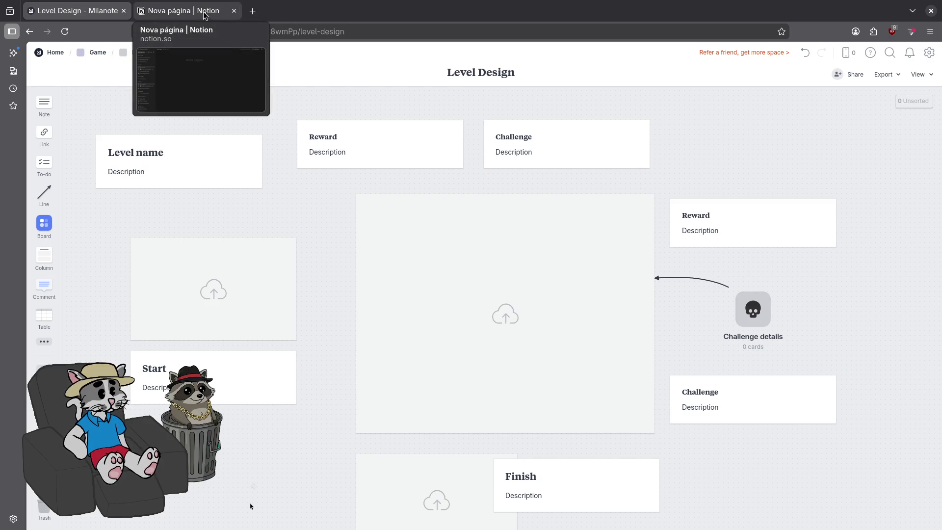
{"action": "key", "text": "F11"}
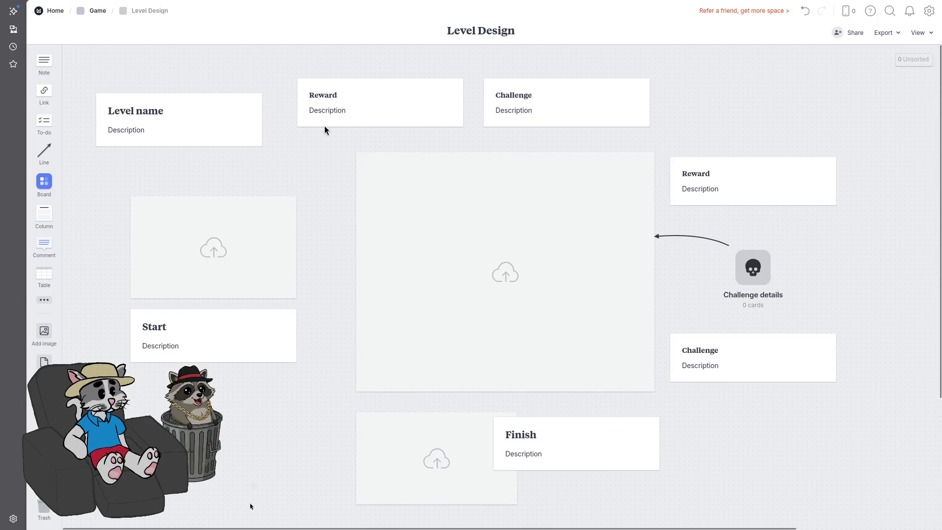
{"action": "scroll", "coordinate": [452, 202], "scroll_direction": "down", "scroll_amount": 3}
{"action": "scroll", "coordinate": [452, 202], "scroll_direction": "up", "scroll_amount": 3}
{"action": "key", "text": "F11"}
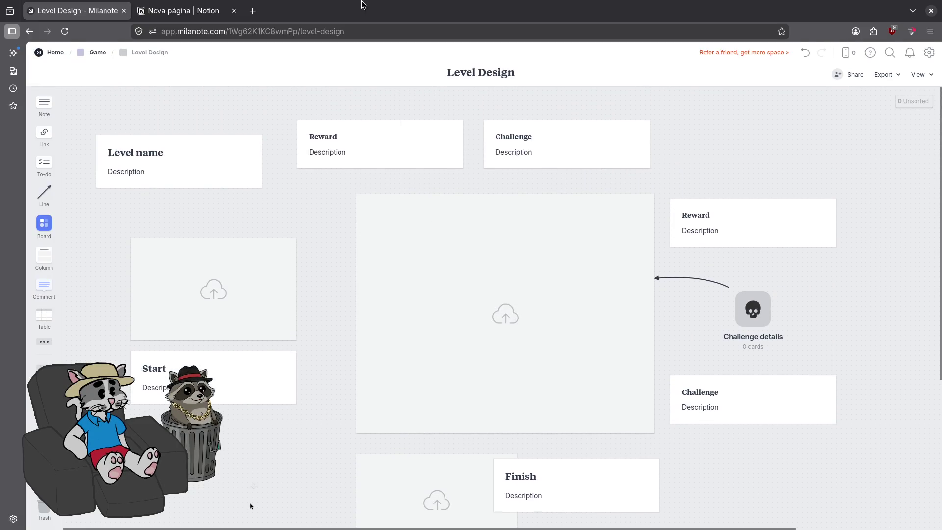
{"action": "key", "text": "super+1"}
{"action": "right_click", "coordinate": [573, 222]}
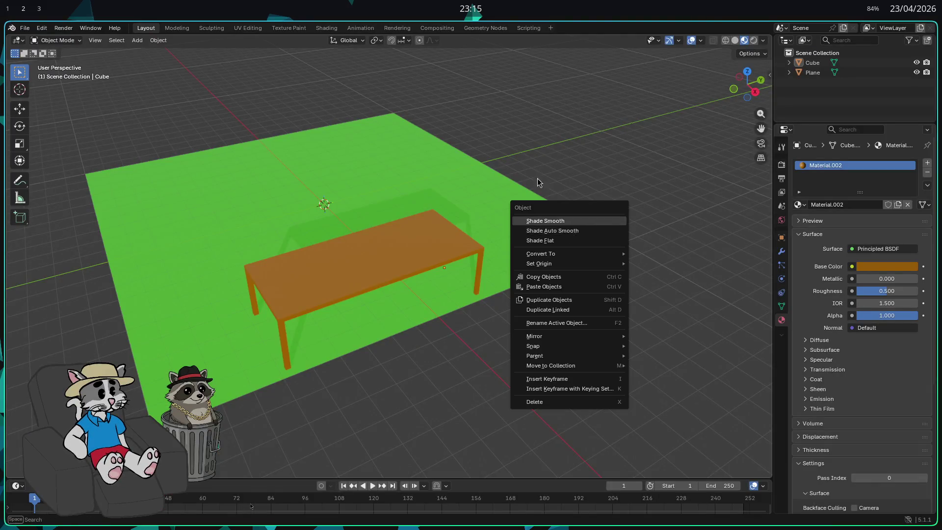
{"action": "mouse_move", "coordinate": [573, 222]}
{"action": "left_mouse_down"}
{"action": "mouse_move", "coordinate": [536, 168]}
{"action": "mouse_move", "coordinate": [463, 147]}
{"action": "mouse_move", "coordinate": [416, 164]}
{"action": "mouse_move", "coordinate": [421, 224]}
{"action": "mouse_move", "coordinate": [452, 210]}
{"action": "left_mouse_up"}
{"action": "scroll", "coordinate": [454, 211], "scroll_direction": "down", "scroll_amount": 1}
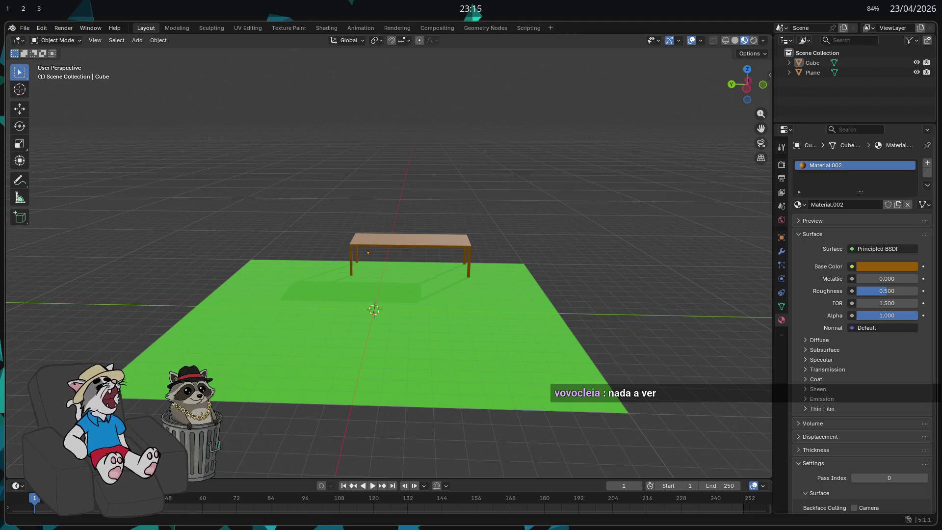
{"action": "key", "text": "alt+Tab"}
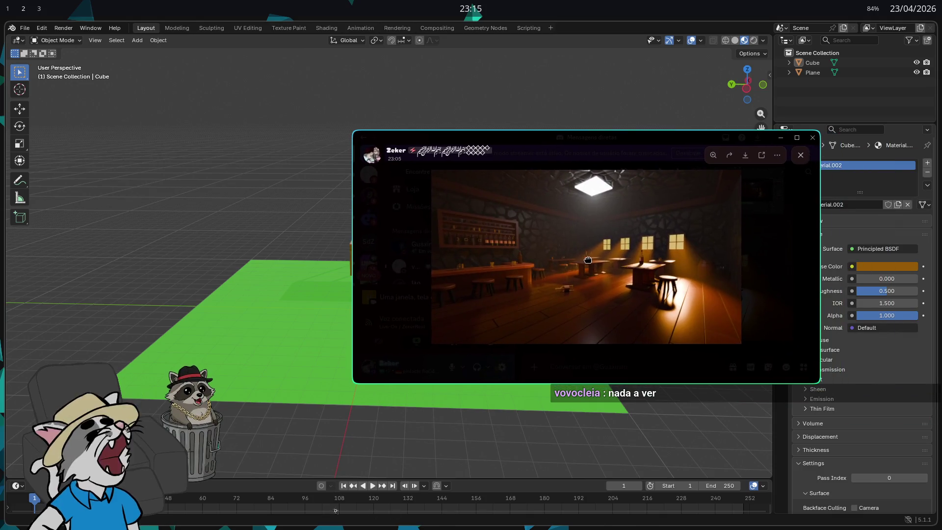
{"action": "key", "text": "super+s"}
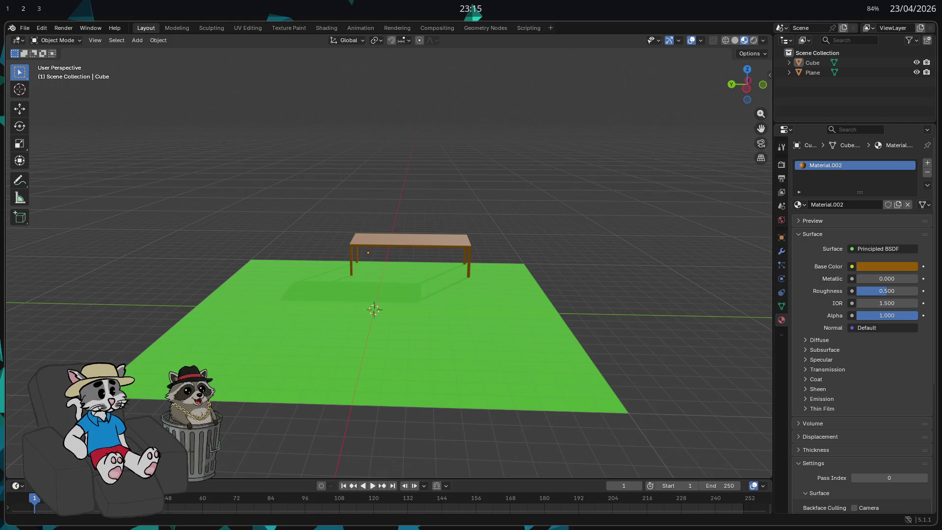
{"action": "key", "text": "super+2"}
{"action": "key", "text": "super+1"}
{"action": "key", "text": "super+2"}
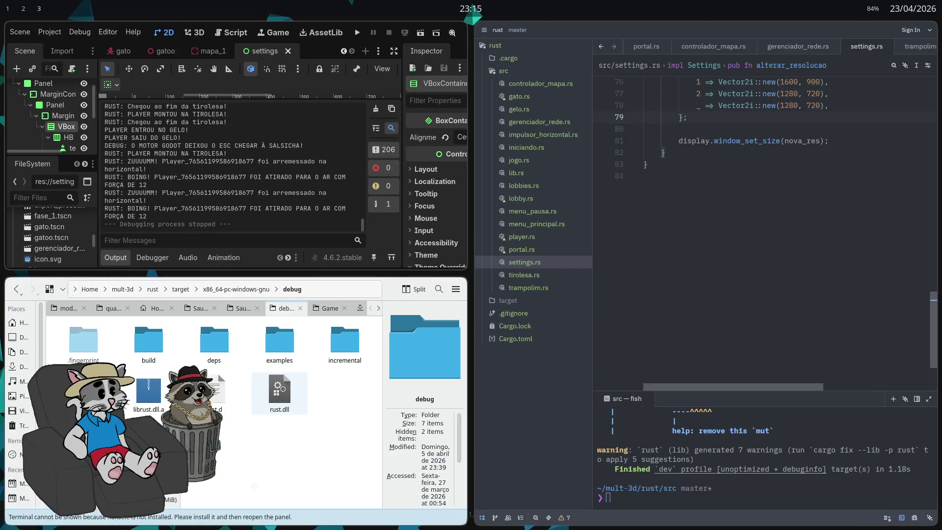
Open the pasted Discord tavern render link in a new tab, shown fullscreen
{"action": "key", "text": "super+3"}
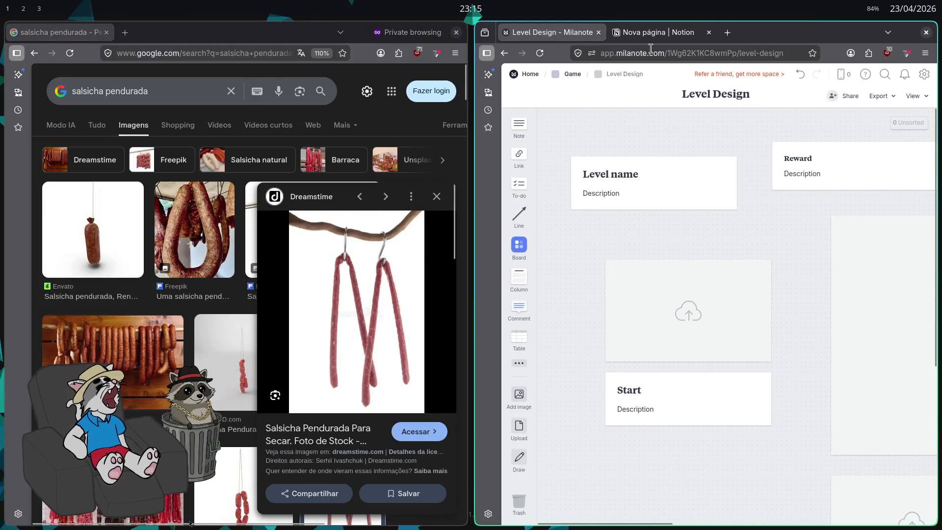
{"action": "left_click", "coordinate": [727, 33]}
{"action": "key", "text": "ctrl+v"}
{"action": "key", "text": "Return"}
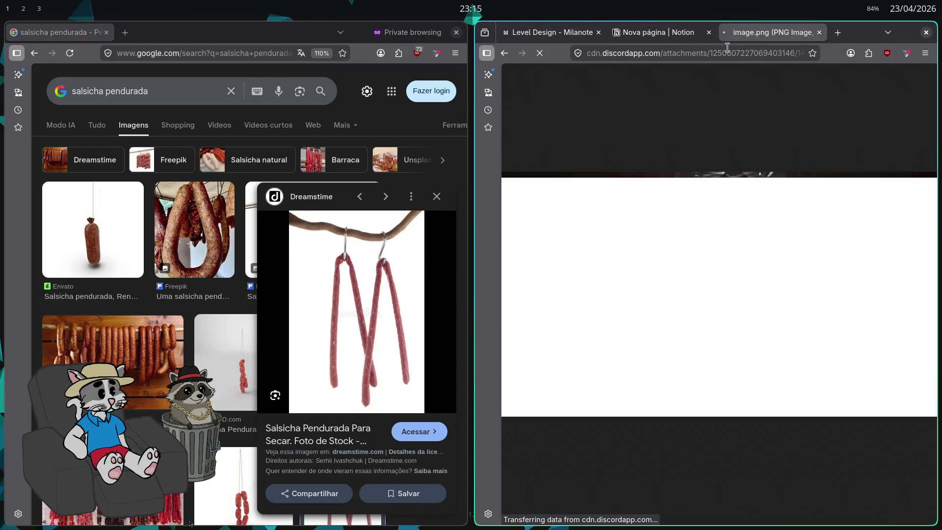
{"action": "key", "text": "F11"}
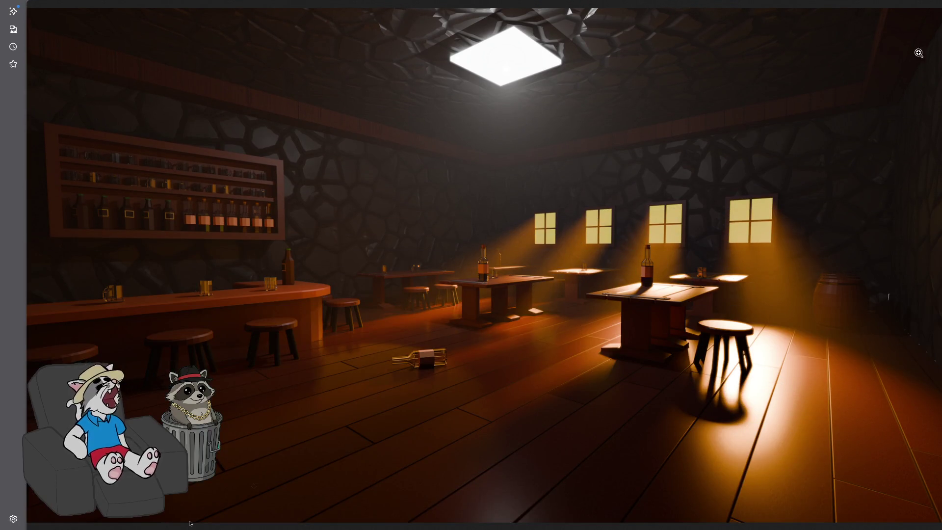
Zoom in on the render's central tables and then the bar area
{"action": "left_click", "coordinate": [647, 265]}
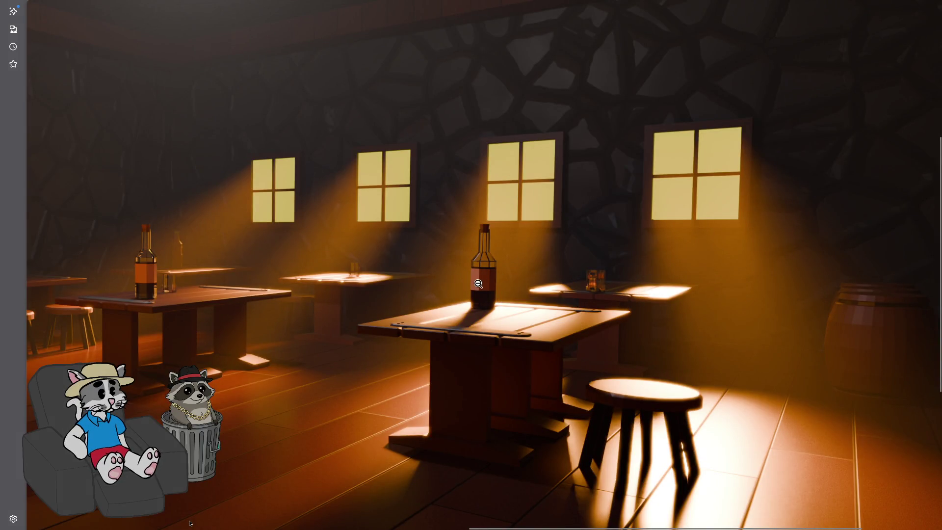
{"action": "left_click", "coordinate": [461, 283]}
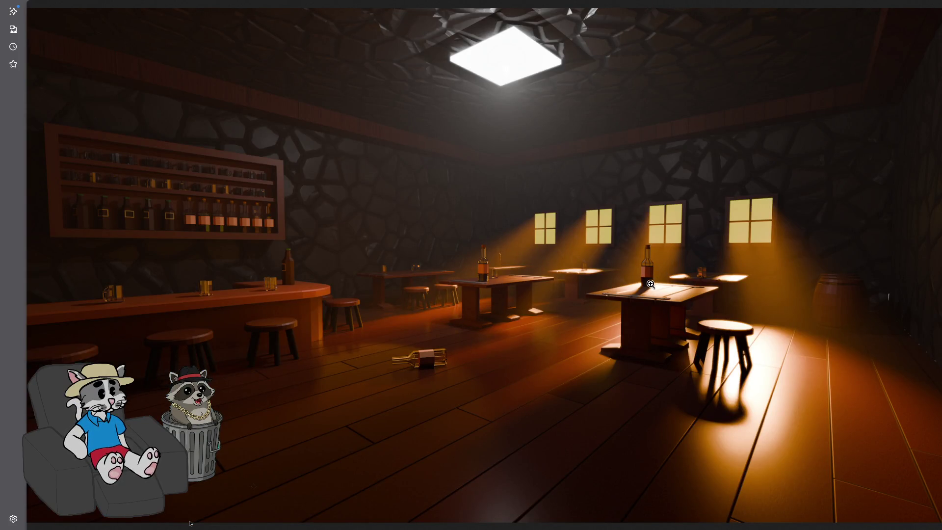
{"action": "left_click", "coordinate": [286, 283]}
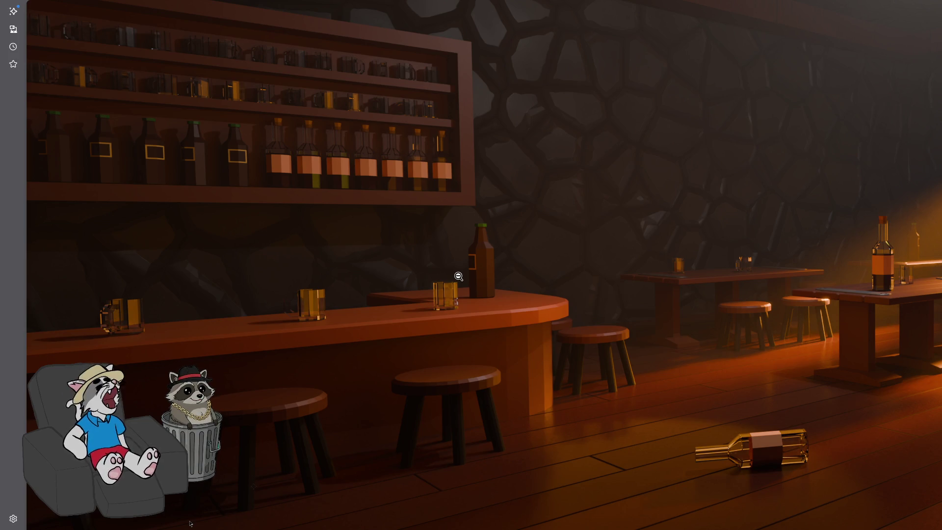
{"action": "left_click", "coordinate": [458, 276]}
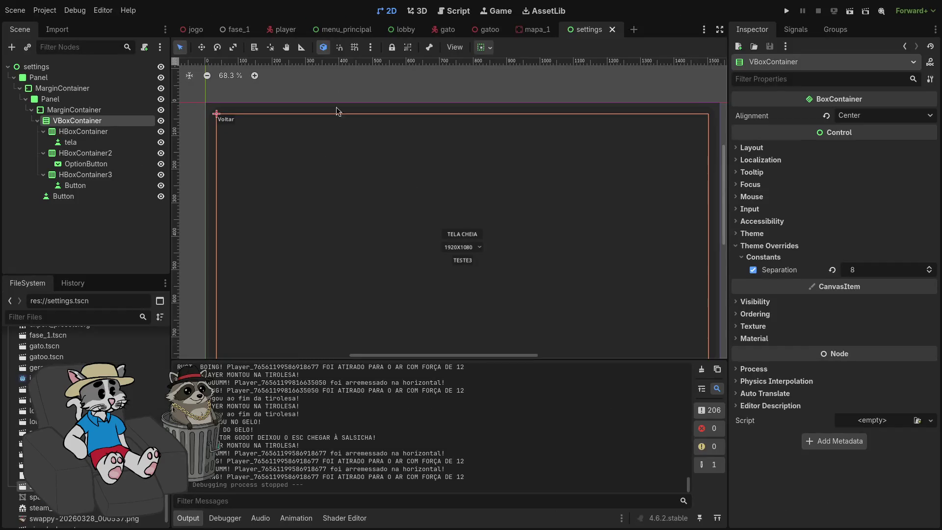
Open the Gato Preto scene from the gato tab and inspect its Armature > Skeleton3D bones
{"action": "left_click", "coordinate": [444, 30]}
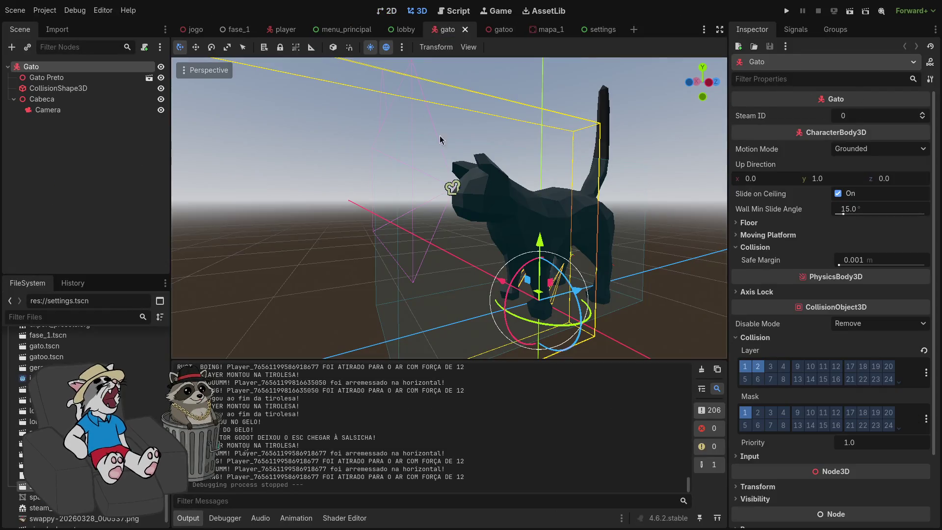
{"action": "left_click", "coordinate": [148, 78]}
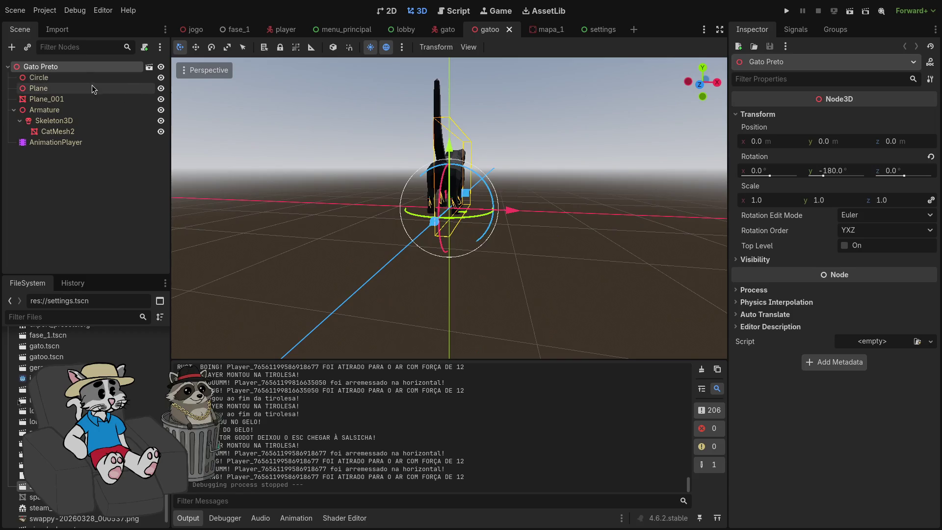
{"action": "left_click", "coordinate": [44, 110]}
{"action": "left_click", "coordinate": [54, 121]}
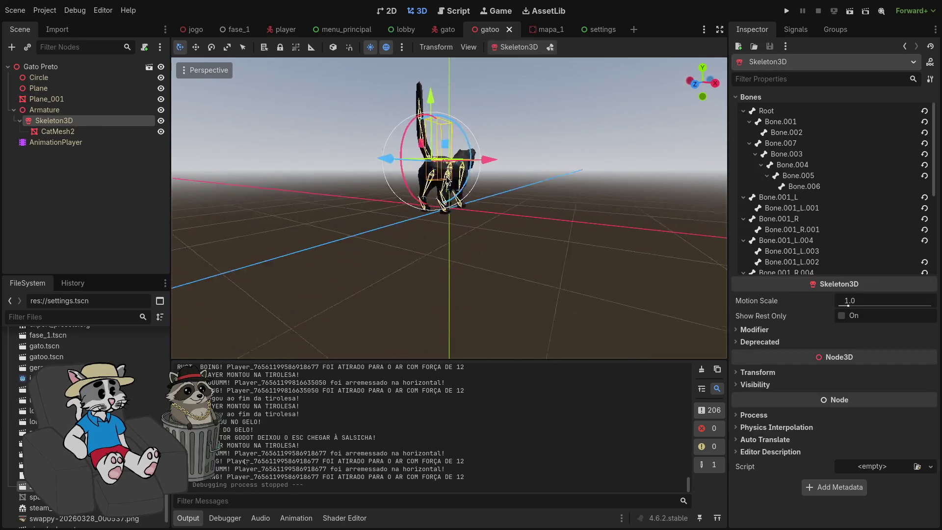
{"action": "scroll", "coordinate": [277, 179], "scroll_direction": "up", "scroll_amount": 8}
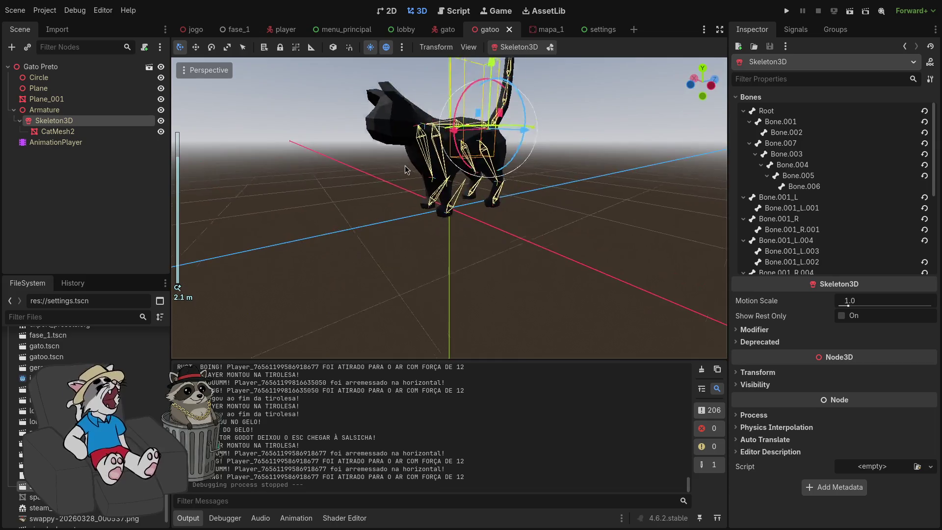
{"action": "scroll", "coordinate": [357, 201], "scroll_direction": "down", "scroll_amount": 8}
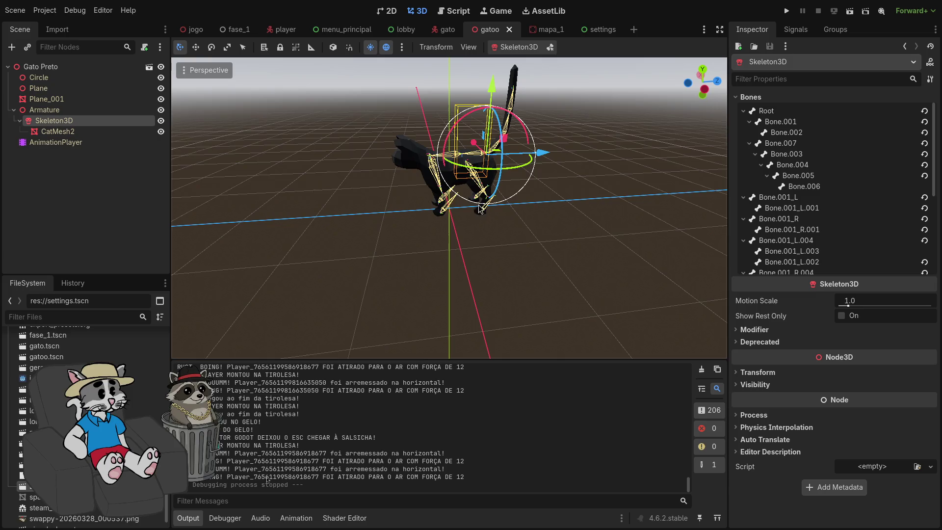
{"action": "scroll", "coordinate": [432, 222], "scroll_direction": "up", "scroll_amount": 6}
Deselect the skeleton and return to the fase_1 scene tab
{"action": "left_click", "coordinate": [433, 222]}
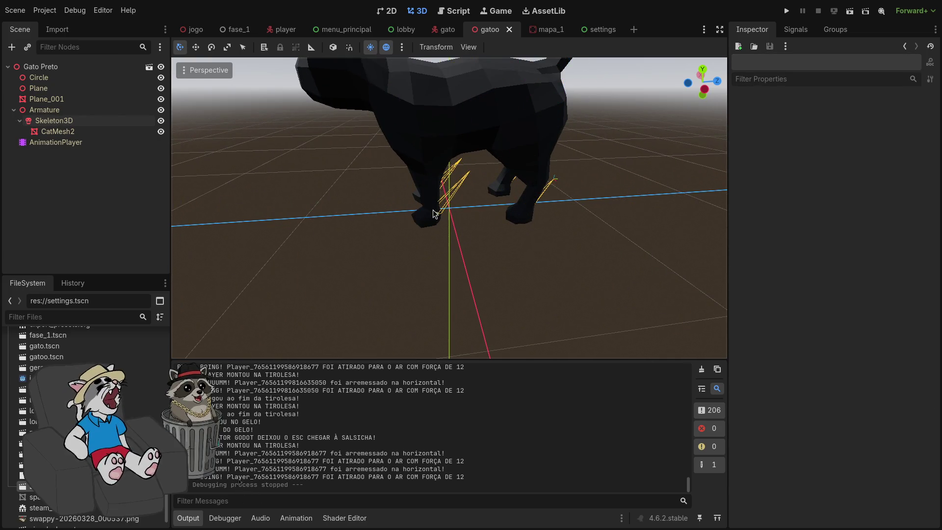
{"action": "scroll", "coordinate": [455, 219], "scroll_direction": "down", "scroll_amount": 8}
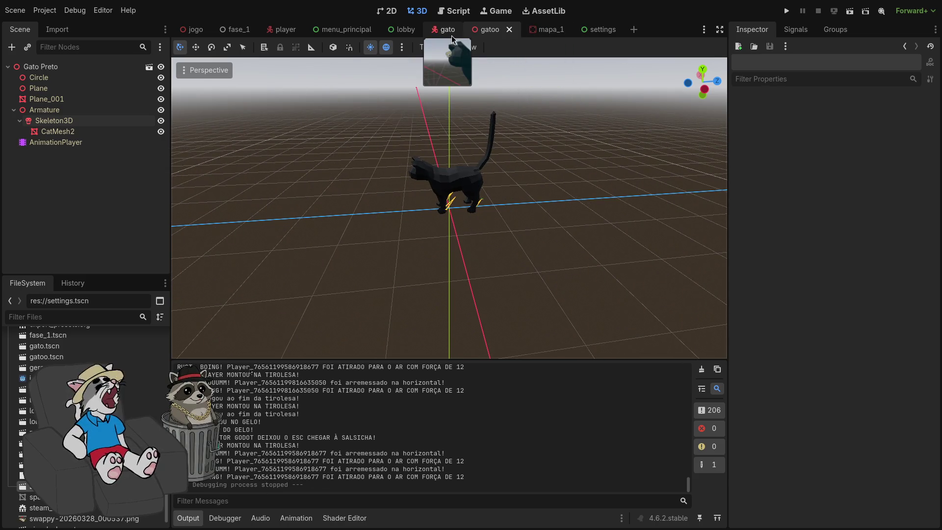
{"action": "mouse_move", "coordinate": [315, 35]}
{"action": "left_click", "coordinate": [236, 31]}
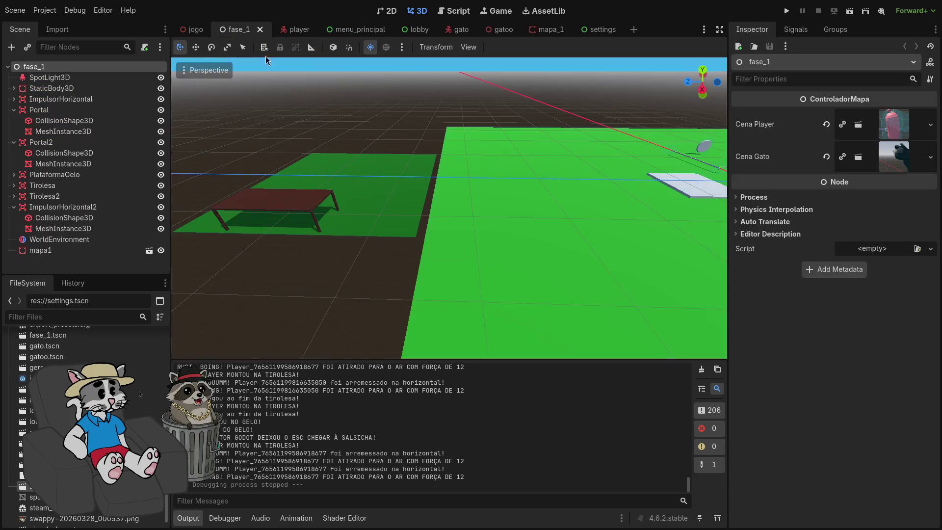
Select mapa1 and scale it up to 14.82 on all axes in the Inspector
{"action": "key", "text": "s"}
{"action": "scroll", "coordinate": [449, 208], "scroll_direction": "up", "scroll_amount": 3}
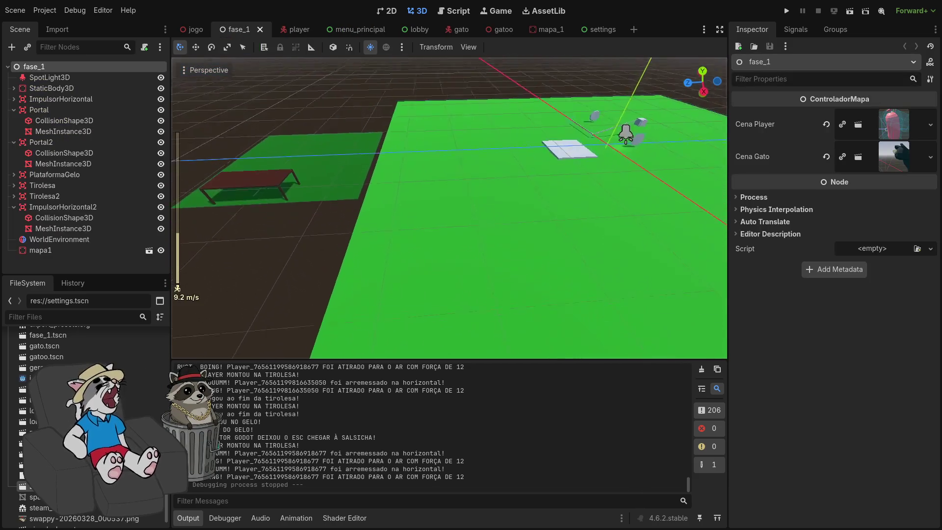
{"action": "left_click", "coordinate": [430, 191]}
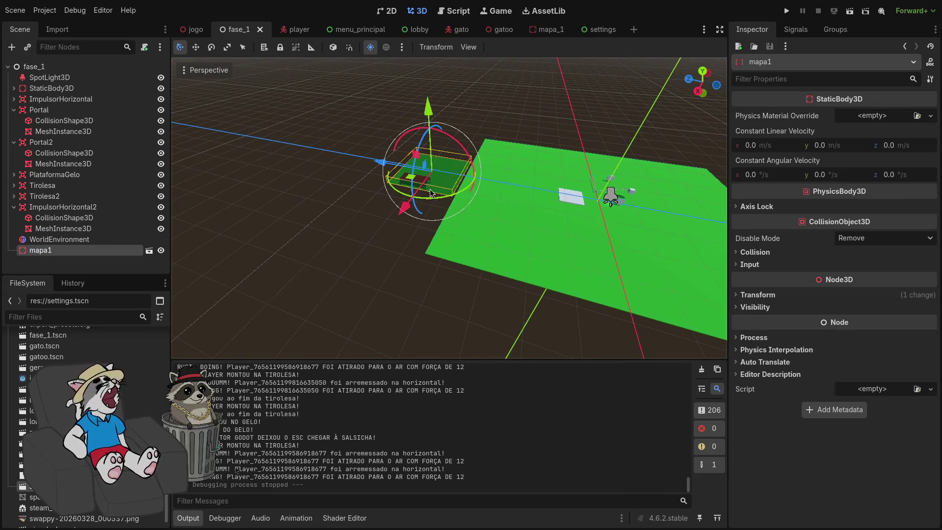
{"action": "key", "text": "e"}
{"action": "key", "text": "w"}
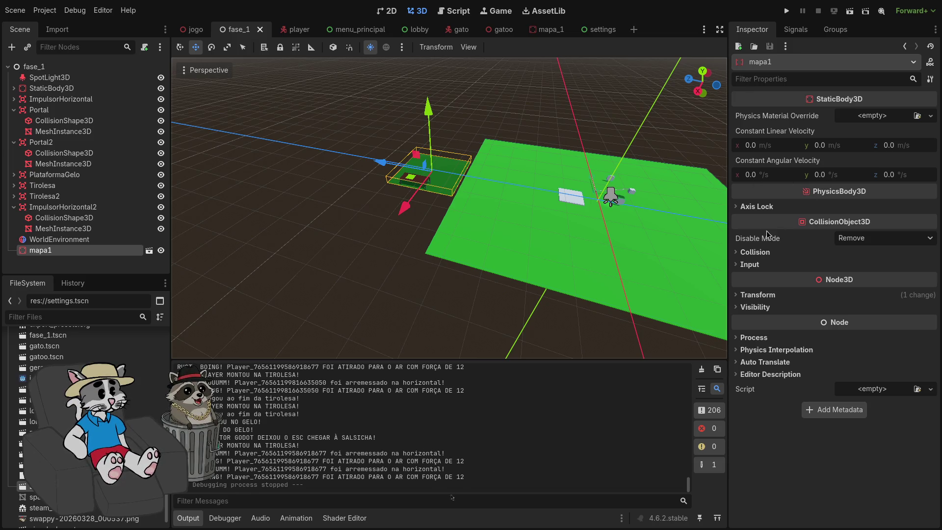
{"action": "left_click", "coordinate": [751, 297]}
{"action": "left_click_drag", "start_coordinate": [768, 381], "coordinate": [858, 382]}
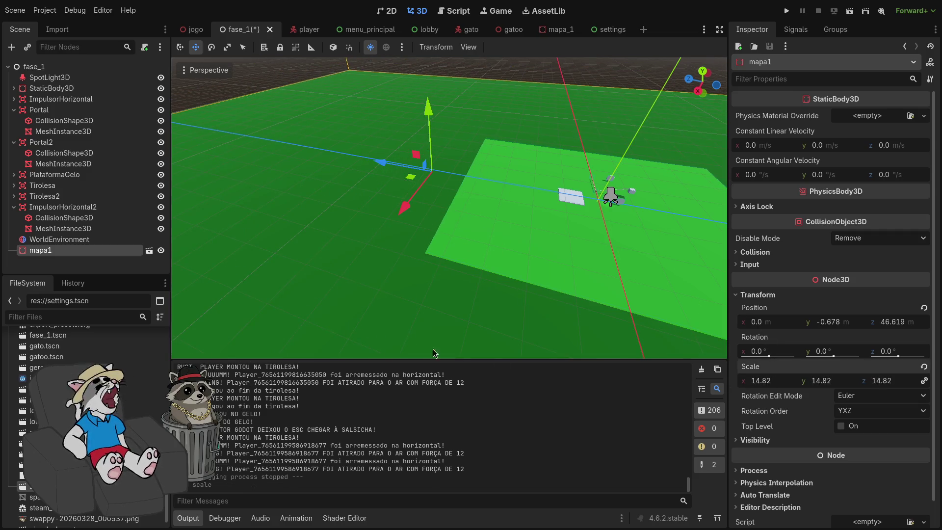
Fly the camera over the table and floor, then save the fase_1 scene
{"action": "scroll", "coordinate": [446, 255], "scroll_direction": "down", "scroll_amount": 5}
{"action": "scroll", "coordinate": [513, 268], "scroll_direction": "up", "scroll_amount": 5}
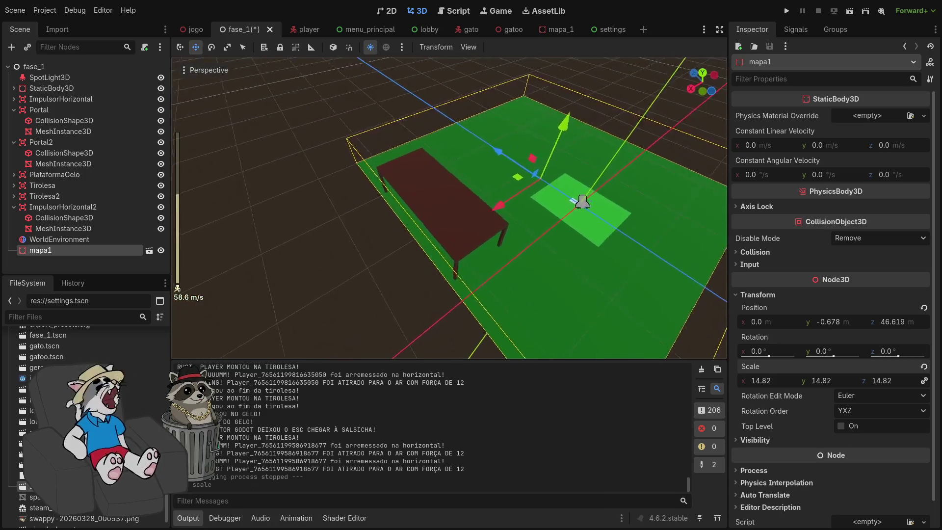
{"action": "scroll", "coordinate": [449, 208], "scroll_direction": "up", "scroll_amount": 10}
{"action": "key", "text": "w"}
{"action": "scroll", "coordinate": [525, 267], "scroll_direction": "up", "scroll_amount": 2}
{"action": "key", "text": "s"}
{"action": "key", "text": "ctrl+s"}
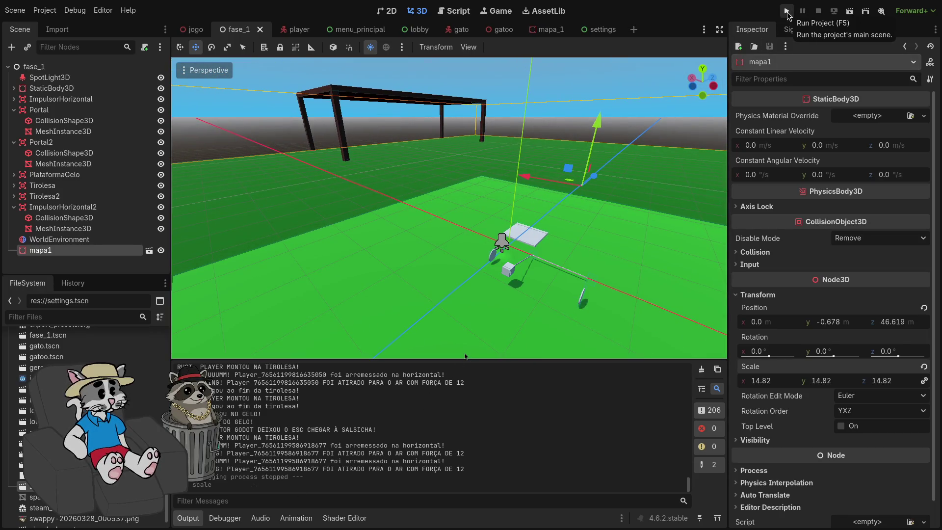
Run the project, host and start a match, then leave to the main menu
{"action": "left_click", "coordinate": [787, 12]}
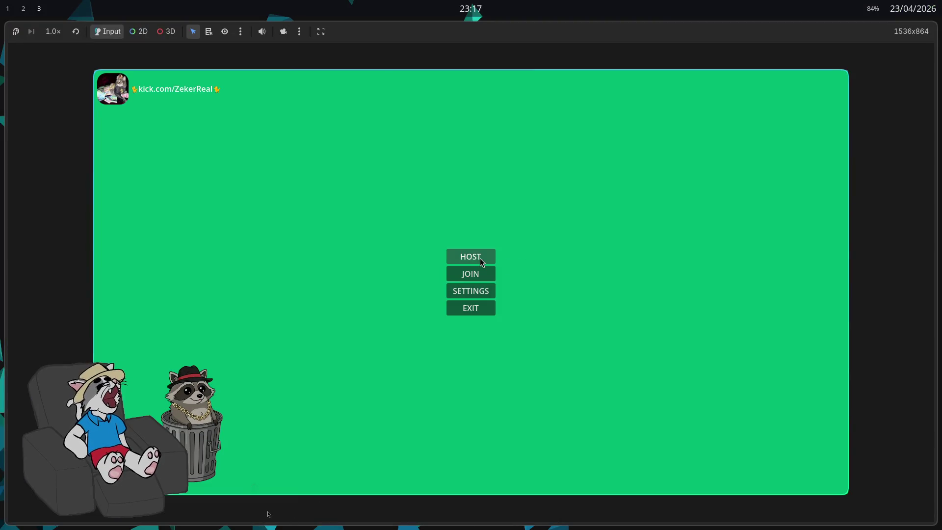
{"action": "left_click", "coordinate": [490, 261]}
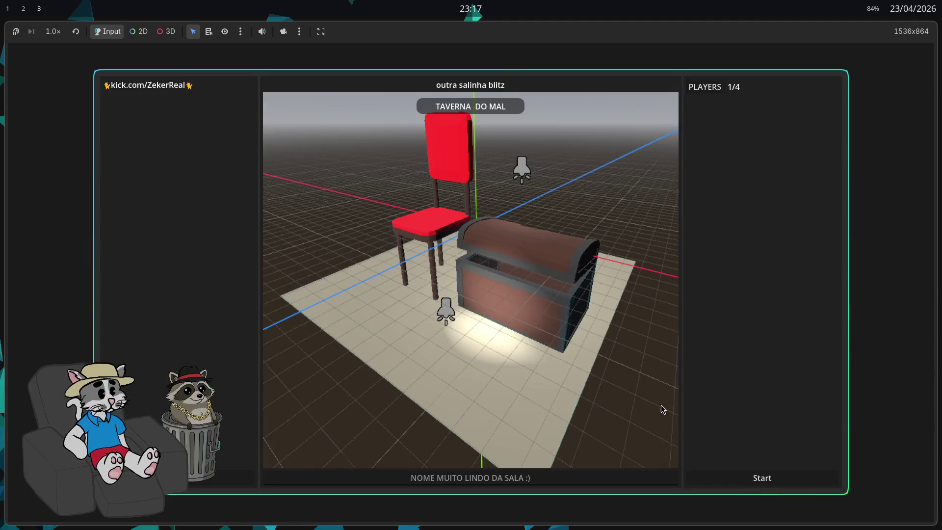
{"action": "left_click", "coordinate": [760, 478]}
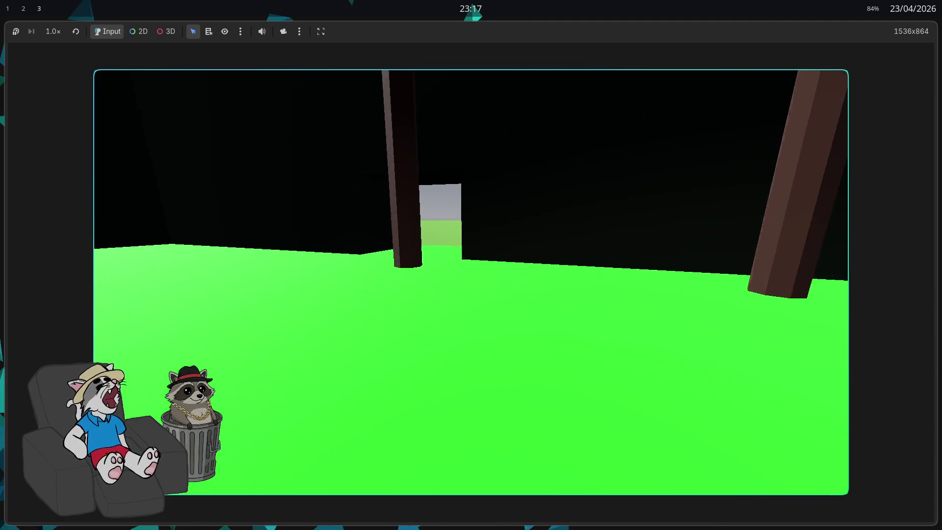
{"action": "key", "text": "Escape"}
{"action": "left_click", "coordinate": [471, 291]}
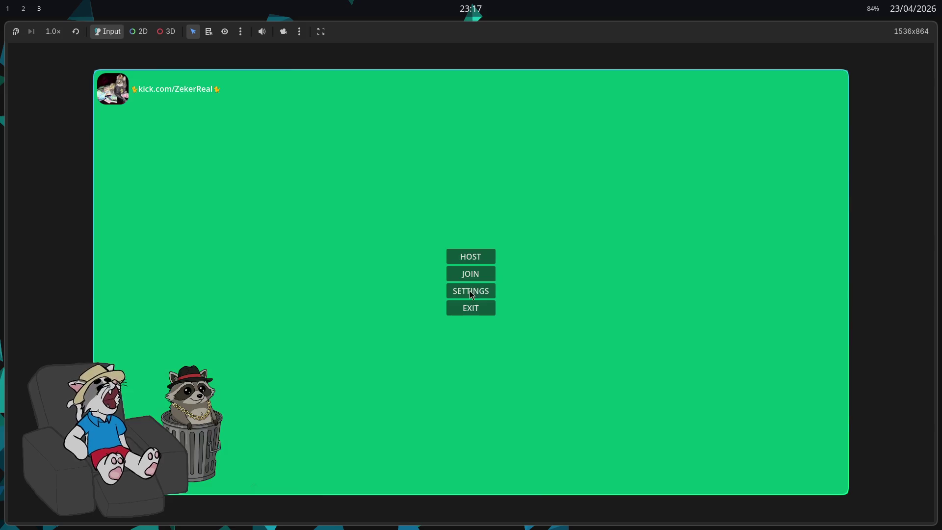
Host and start another match, walk around the map, then quit the game
{"action": "left_click", "coordinate": [480, 259]}
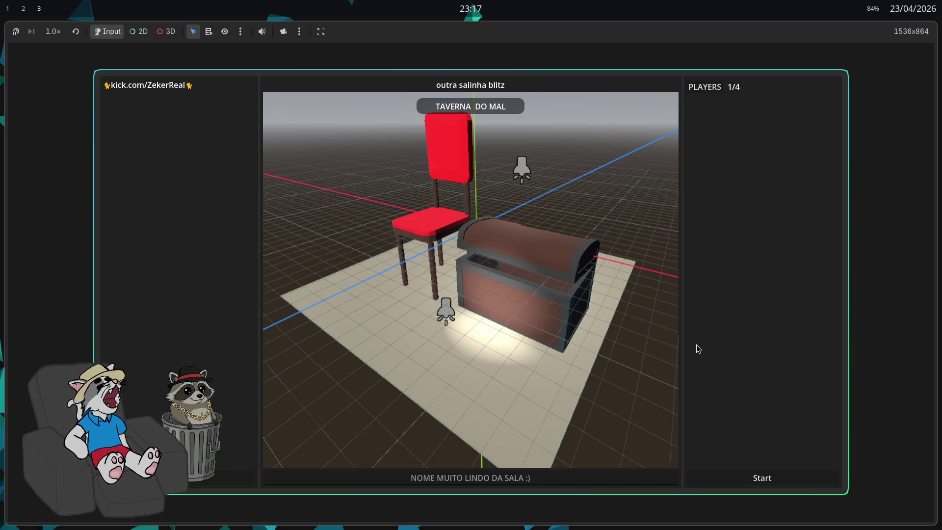
{"action": "left_click", "coordinate": [753, 476]}
{"action": "key", "text": "w"}
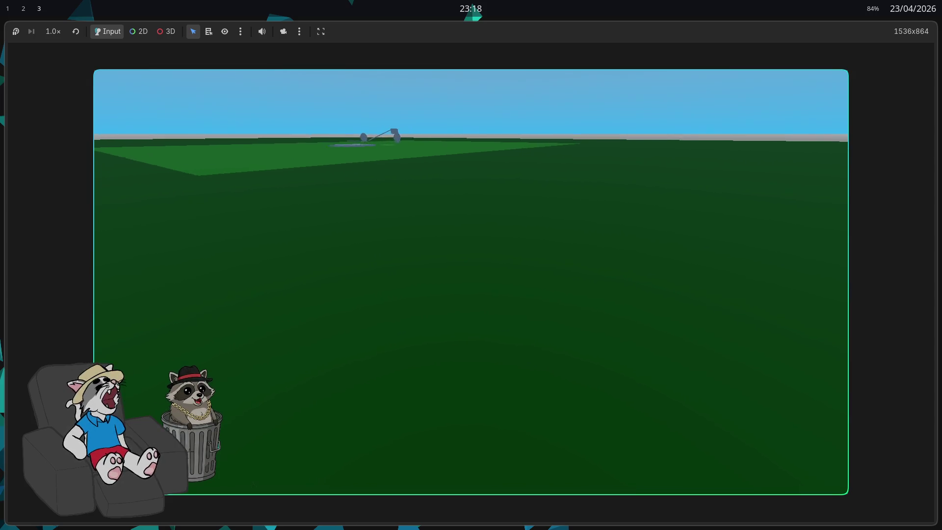
{"action": "key", "text": "Escape"}
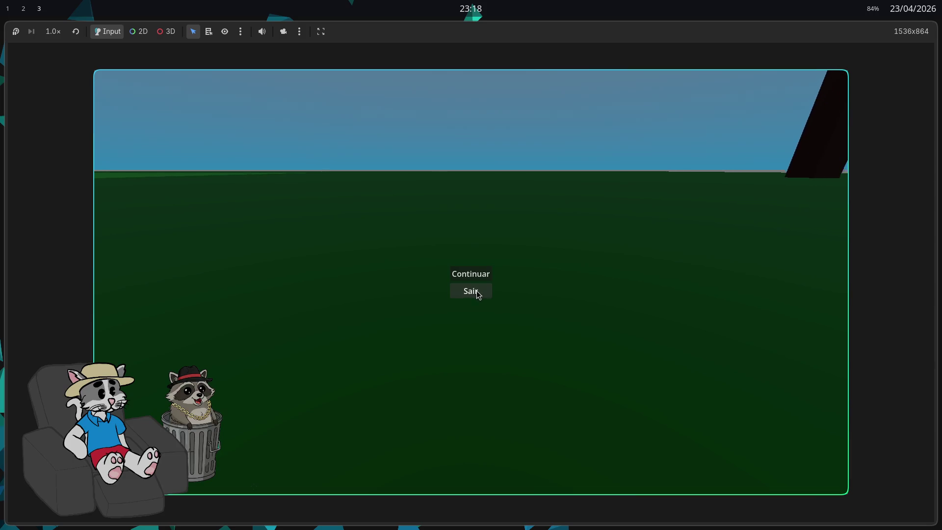
{"action": "left_click", "coordinate": [479, 295]}
{"action": "left_click", "coordinate": [478, 307]}
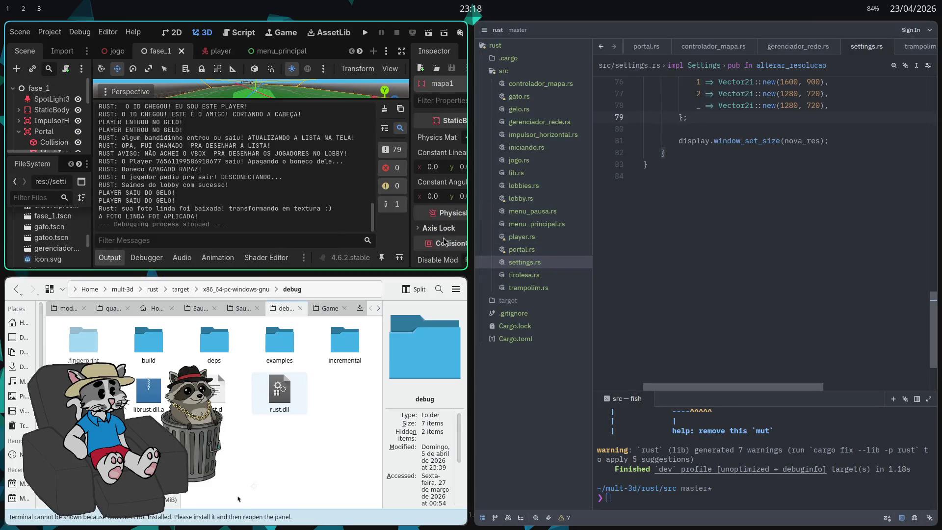
Maximize the Godot editor and run the mult3d project again
{"action": "key", "text": "super+f"}
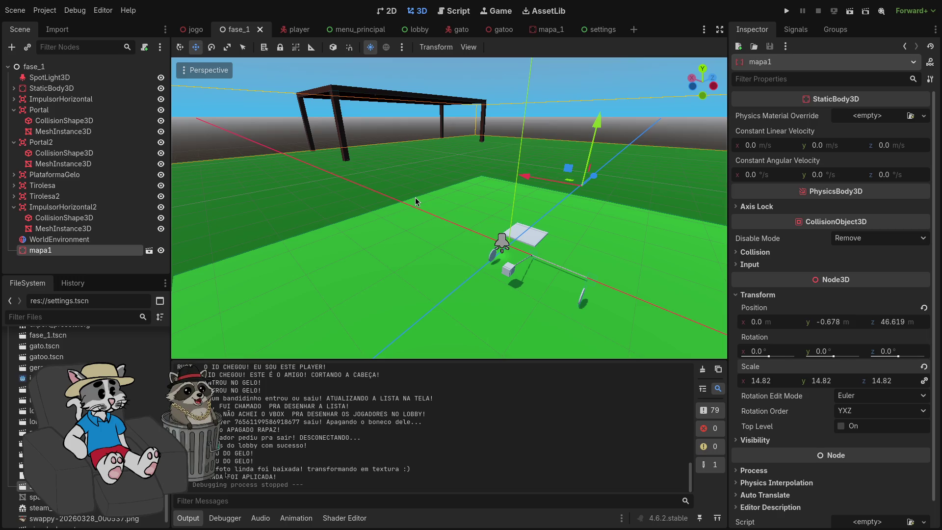
{"action": "left_click", "coordinate": [786, 11]}
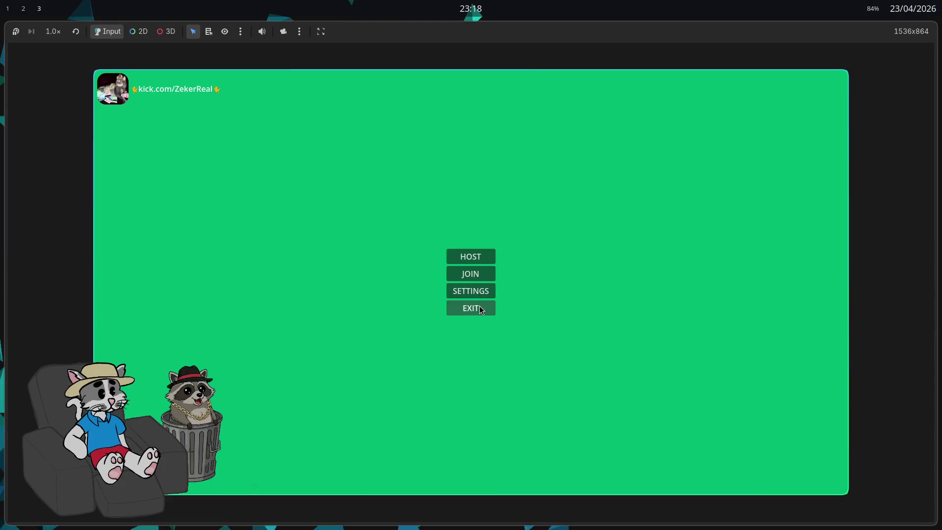
Check the join screen repeatedly, returning to the main menu each time
{"action": "left_click", "coordinate": [482, 269]}
{"action": "left_click", "coordinate": [167, 270]}
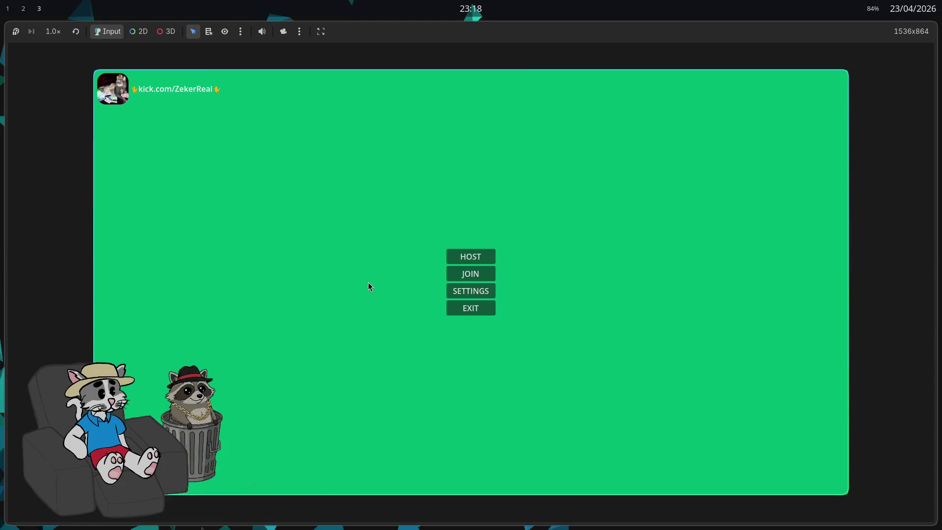
{"action": "left_click", "coordinate": [477, 276]}
{"action": "left_click", "coordinate": [176, 269]}
{"action": "left_click", "coordinate": [458, 277]}
{"action": "left_click", "coordinate": [167, 269]}
{"action": "left_click", "coordinate": [456, 277]}
{"action": "left_click", "coordinate": [175, 274]}
{"action": "left_click", "coordinate": [458, 274]}
{"action": "left_click", "coordinate": [152, 266]}
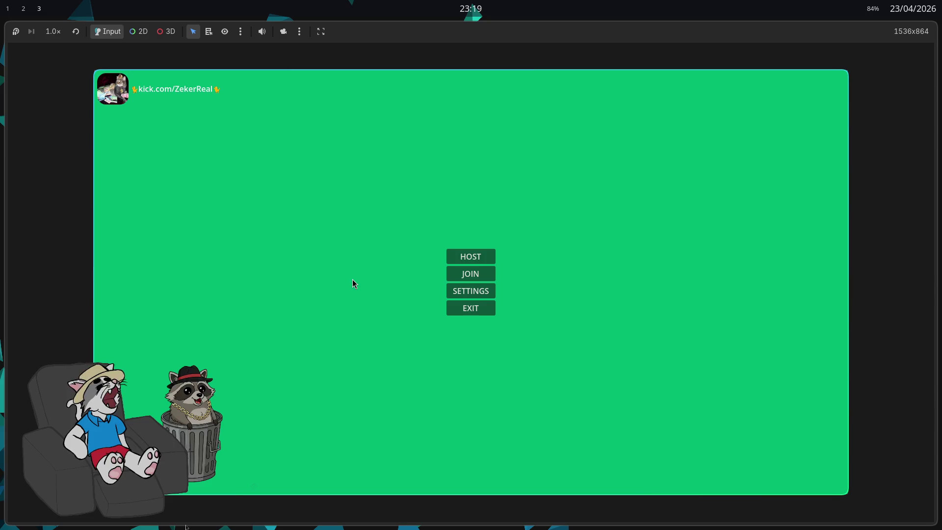
{"action": "left_click", "coordinate": [470, 273]}
{"action": "left_click", "coordinate": [181, 270]}
Host a lobby, start the match, walk around the boxes and red floor, then close the game
{"action": "left_click", "coordinate": [470, 255]}
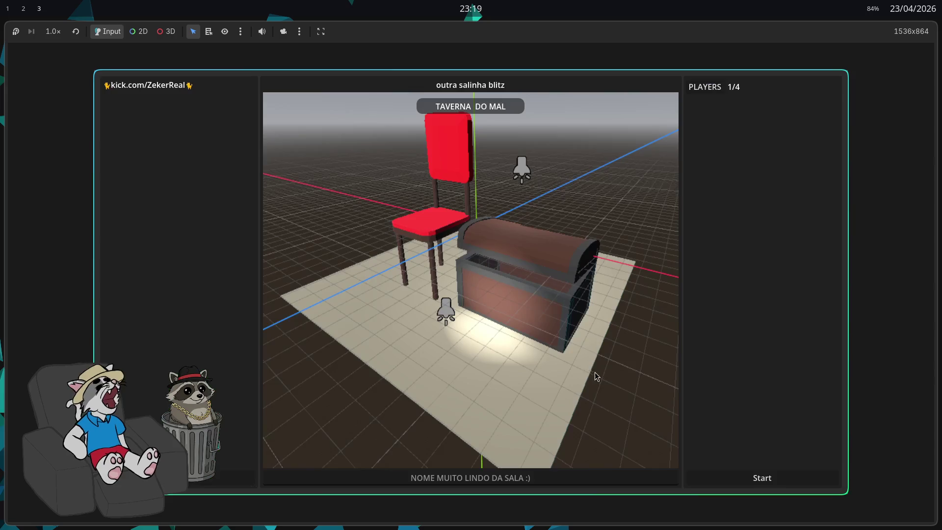
{"action": "left_click", "coordinate": [746, 472]}
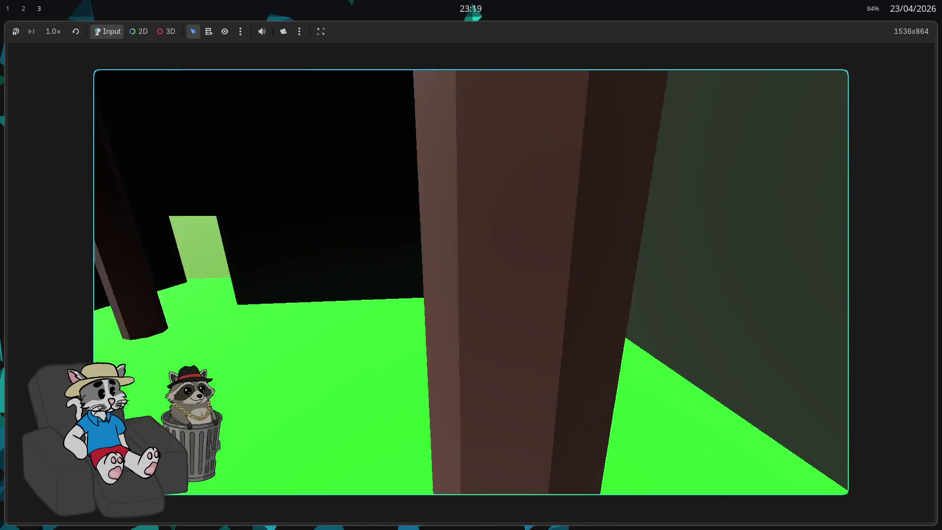
{"action": "key", "text": "w"}
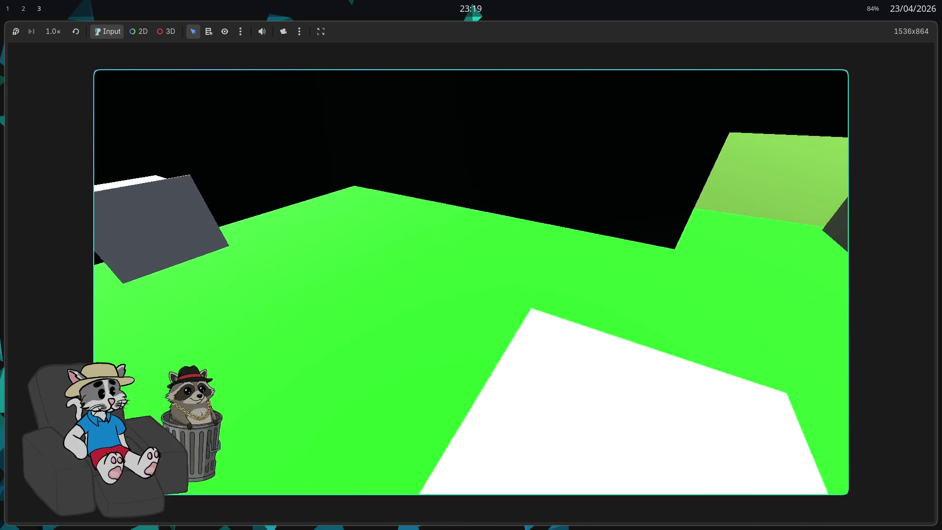
{"action": "key", "text": "w"}
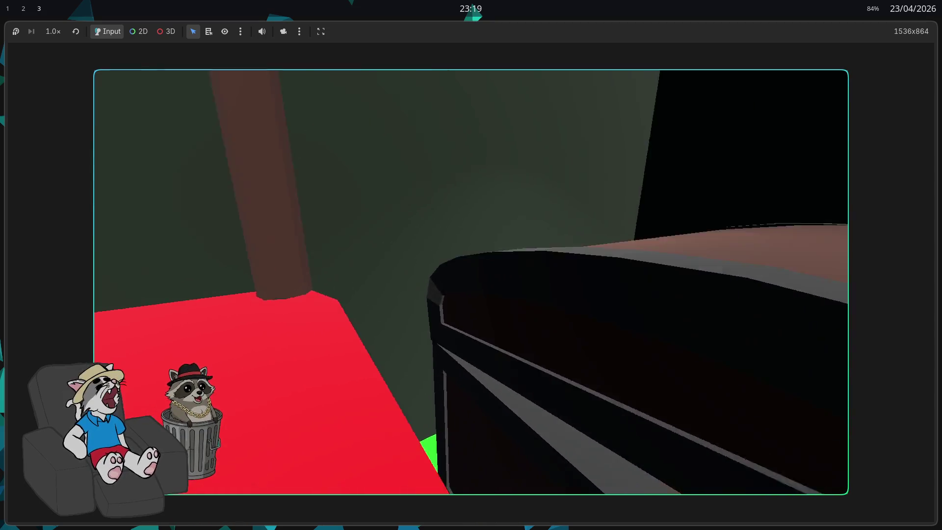
{"action": "key", "text": "w"}
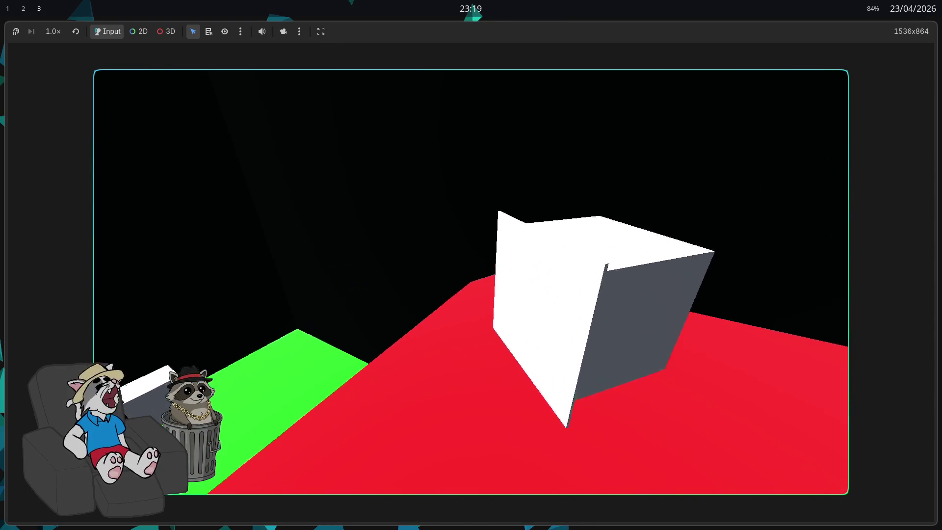
{"action": "key", "text": "w"}
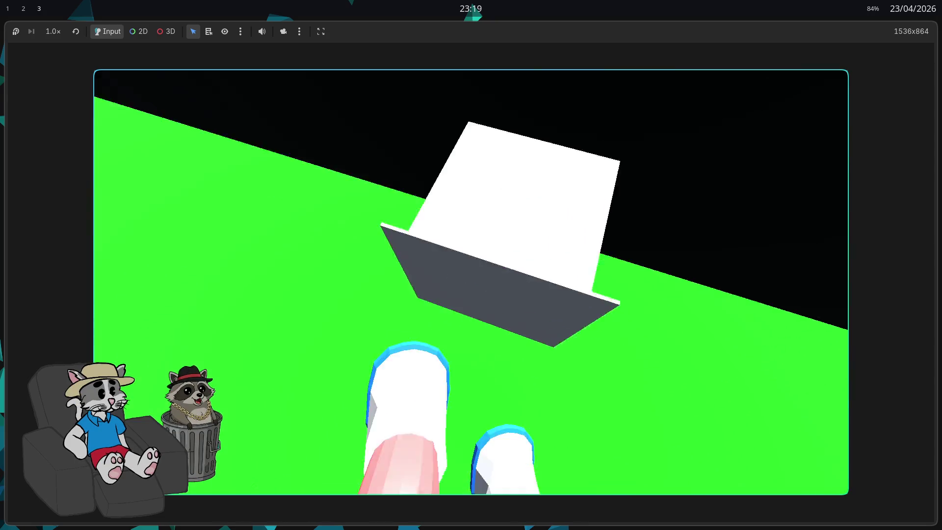
{"action": "key", "text": "w"}
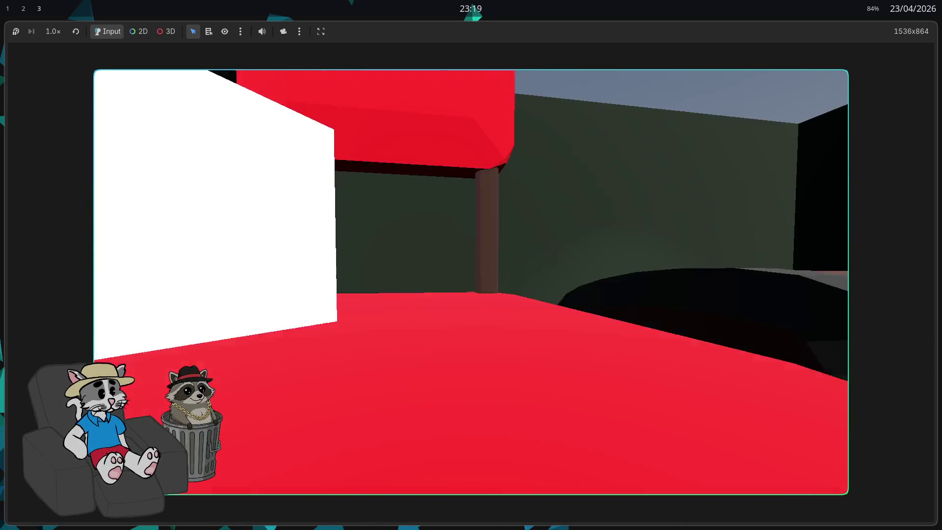
{"action": "key", "text": "alt+F4"}
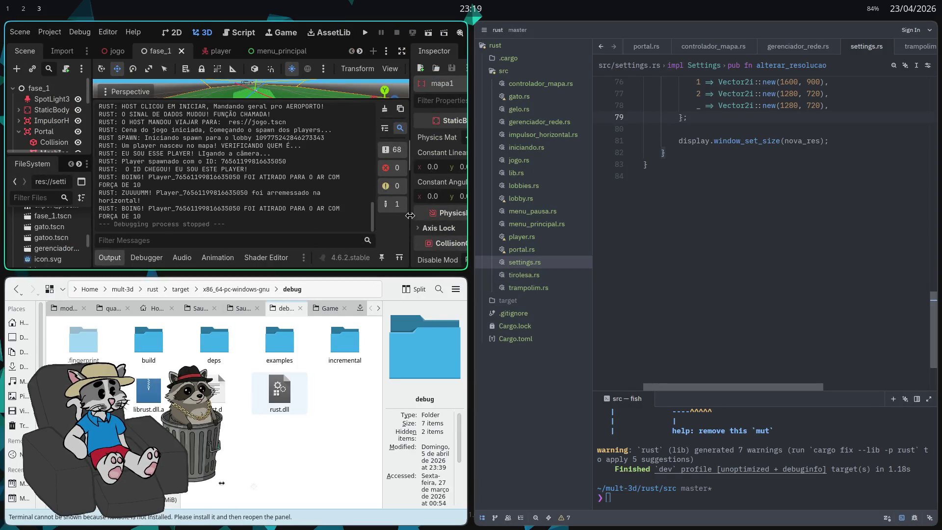
Close the Zed, Godot editor and Dolphin windows across the workspaces
{"action": "key", "text": "super+2"}
{"action": "key", "text": "super+1"}
{"action": "key", "text": "super+3"}
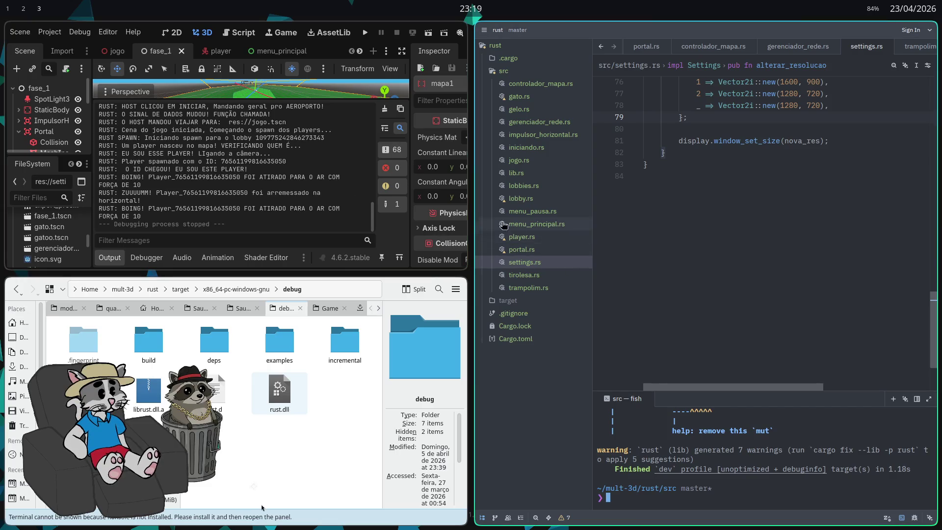
{"action": "key", "text": "super+q"}
{"action": "key", "text": "super+q"}
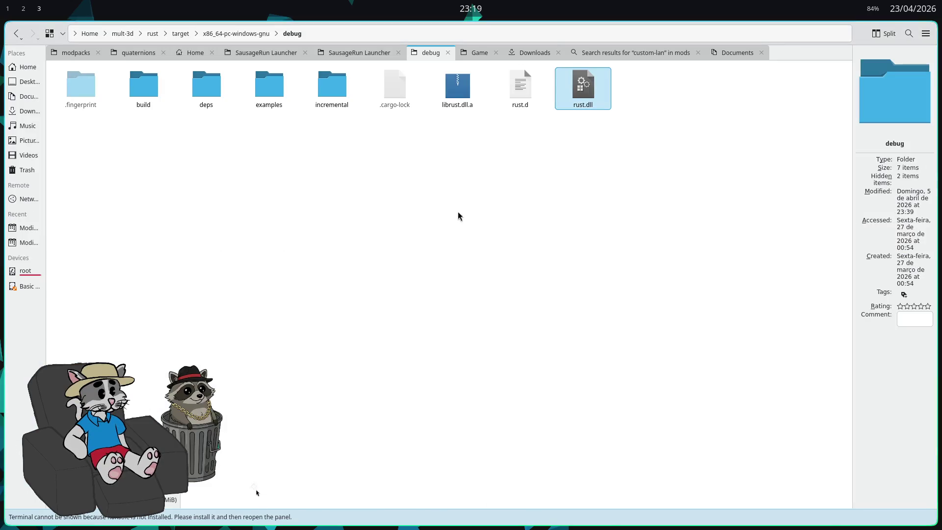
{"action": "key", "text": "super+q"}
{"action": "key", "text": "super+2"}
{"action": "key", "text": "super+1"}
{"action": "key", "text": "super+3"}
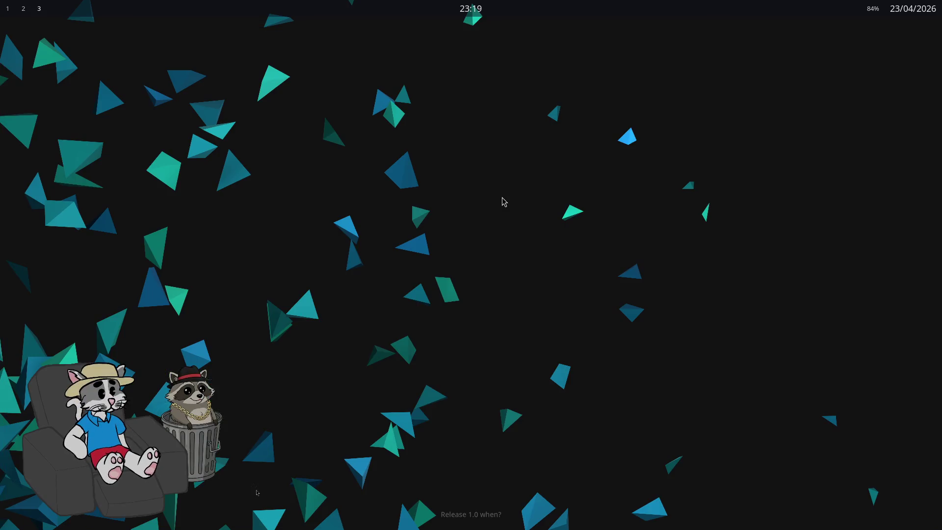
Launch Godot from the app launcher to reach its Project Manager
{"action": "key", "text": "super+d"}
{"action": "type", "text": "godo"}
{"action": "key", "text": "Return"}
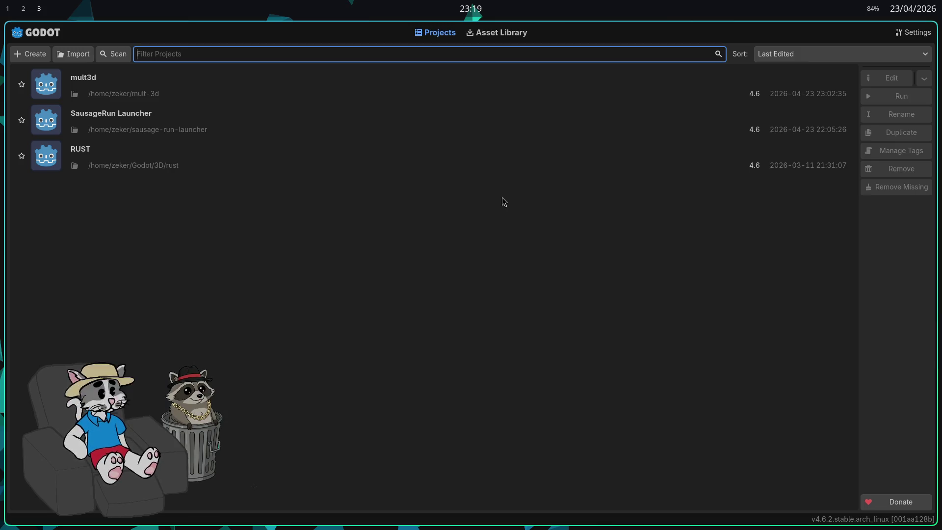
Open the SausageRun Launcher project on launcher_ui.gd and open a kitty terminal beside it
{"action": "double_click", "coordinate": [232, 135]}
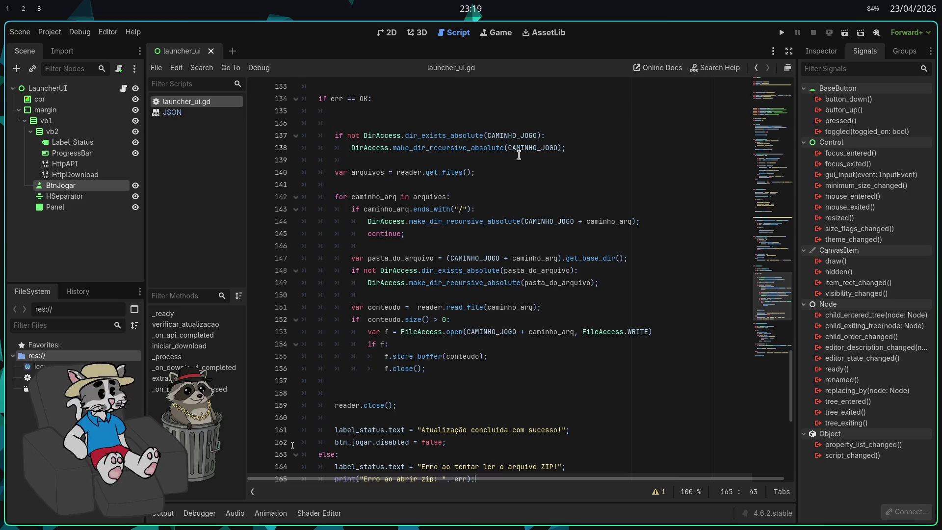
{"action": "scroll", "coordinate": [476, 300], "scroll_direction": "down", "scroll_amount": 3}
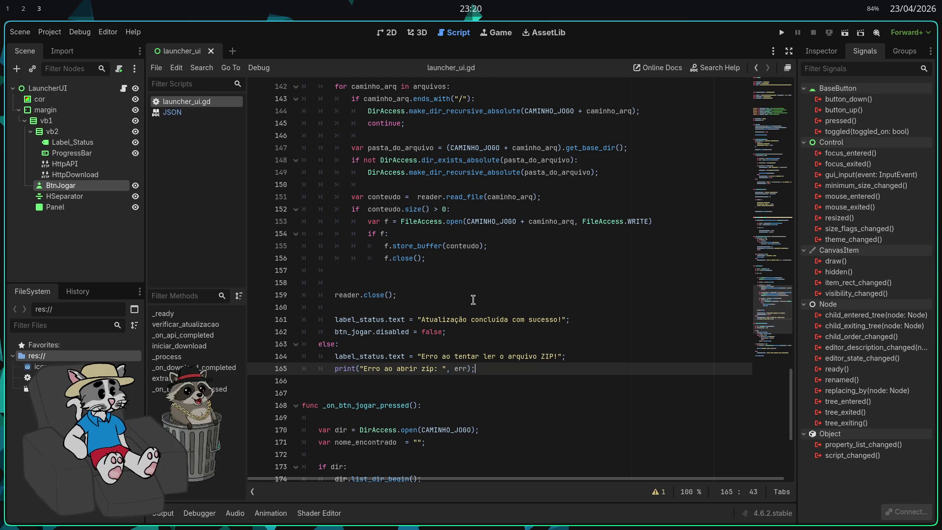
{"action": "scroll", "coordinate": [473, 299], "scroll_direction": "up", "scroll_amount": 3}
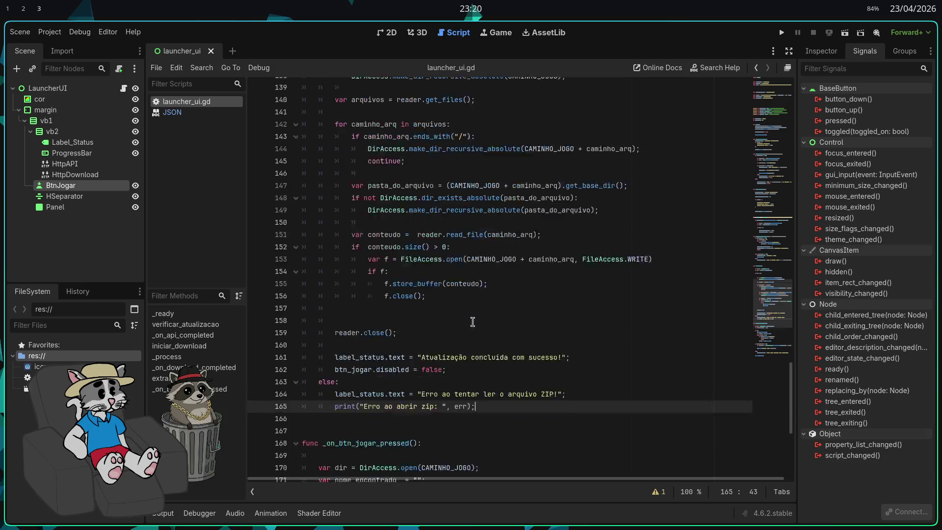
{"action": "key", "text": "super+Return"}
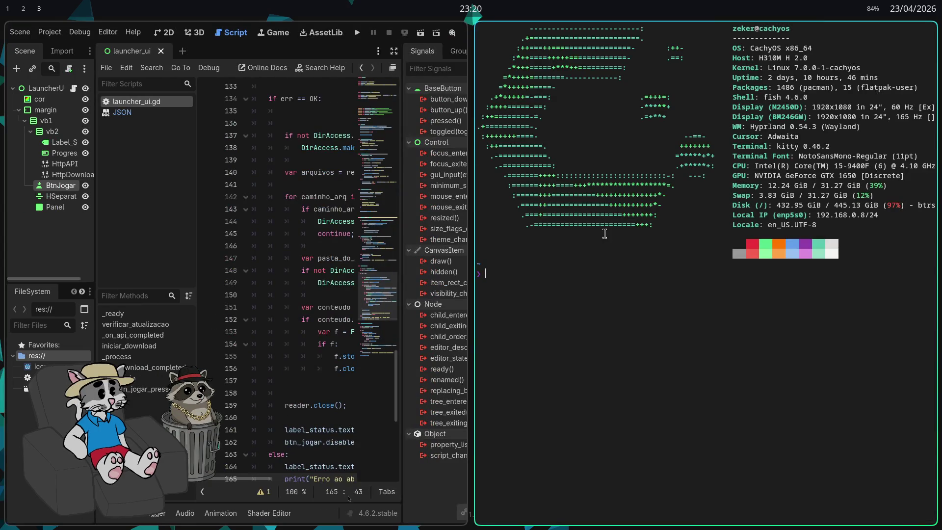
Go to ~/.local/share/godot/app_userdata, try cargo build, then open the folder with 'dolphin ./'
{"action": "type", "text": "cd ~/.local/share/godot/app_userdata/"}
{"action": "key", "text": "Return"}
{"action": "type", "text": "cargo build"}
{"action": "key", "text": "Return"}
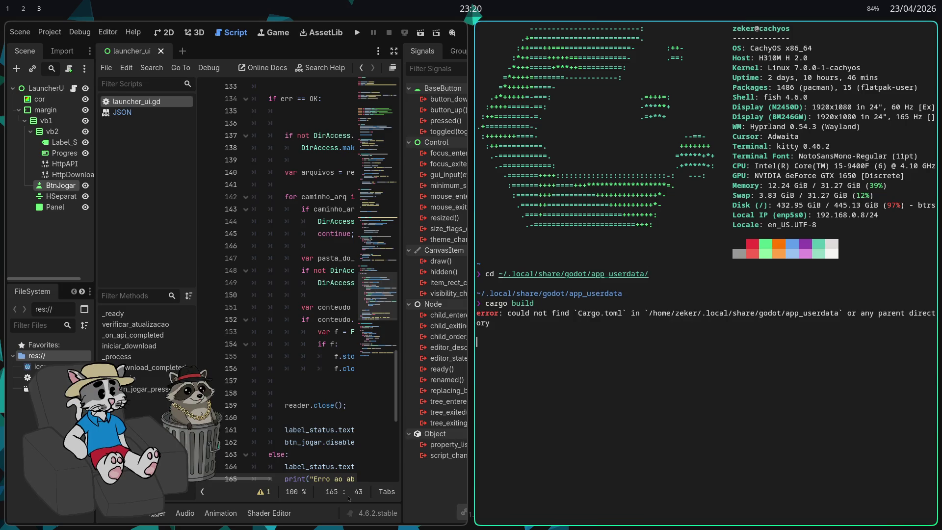
{"action": "key", "text": "Up"}
{"action": "key", "text": "Up"}
{"action": "key", "text": "Up"}
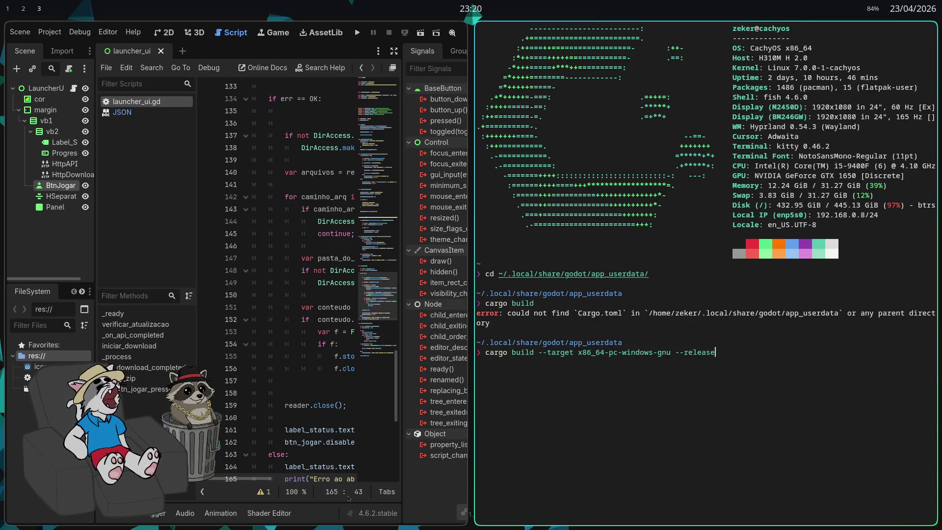
{"action": "key", "text": "Return"}
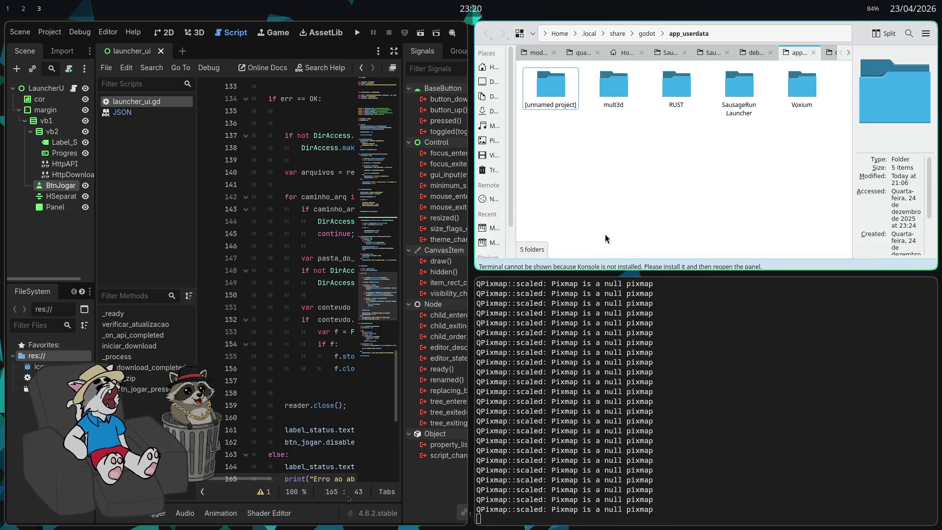
Open the SausageRun Launcher data folder showing the 31.2 MiB update.zip, then make Godot fill the screen
{"action": "double_click", "coordinate": [742, 106]}
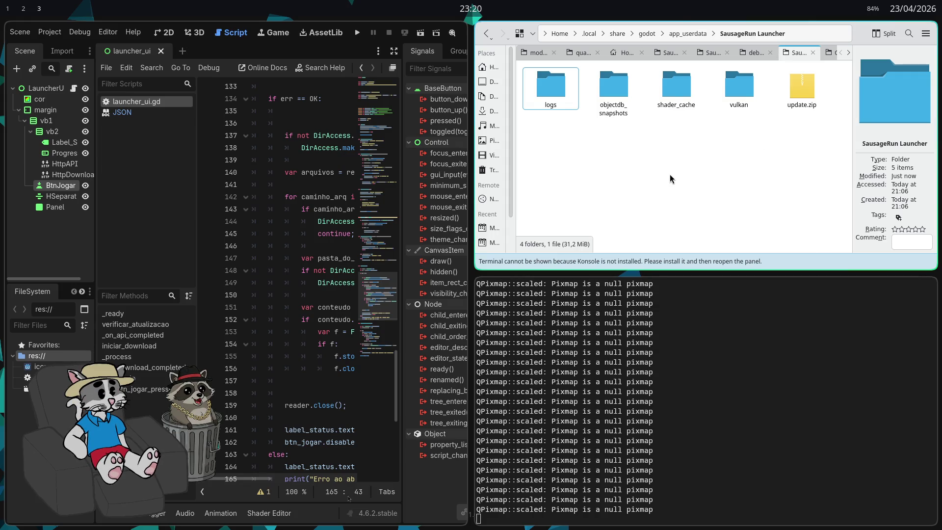
{"action": "key", "text": "super+f"}
Review launcher_ui.gd from the zip-extraction loop down to the chmod line in _on_btn_jogar_pressed
{"action": "scroll", "coordinate": [441, 290], "scroll_direction": "down", "scroll_amount": 3}
{"action": "scroll", "coordinate": [473, 305], "scroll_direction": "up", "scroll_amount": 7}
{"action": "scroll", "coordinate": [468, 322], "scroll_direction": "down", "scroll_amount": 6}
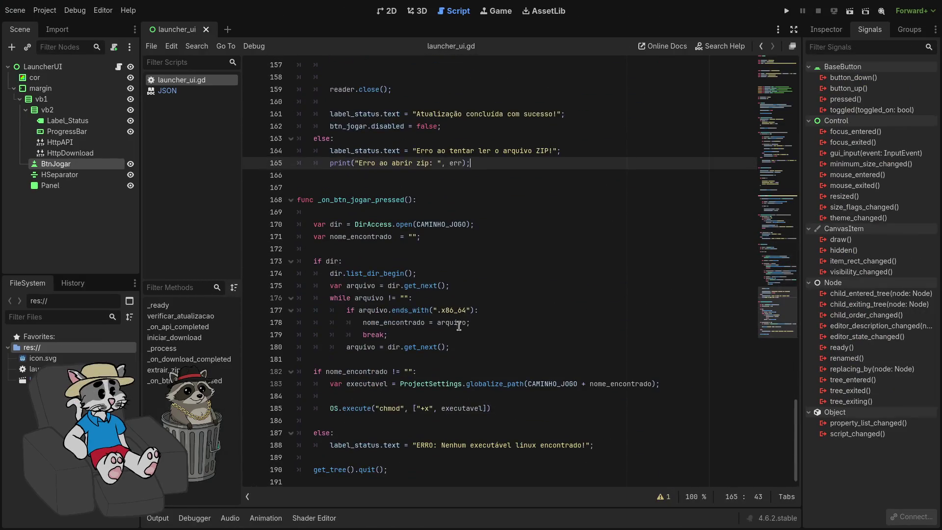
{"action": "scroll", "coordinate": [461, 322], "scroll_direction": "up", "scroll_amount": 5}
{"action": "scroll", "coordinate": [460, 325], "scroll_direction": "up", "scroll_amount": 5}
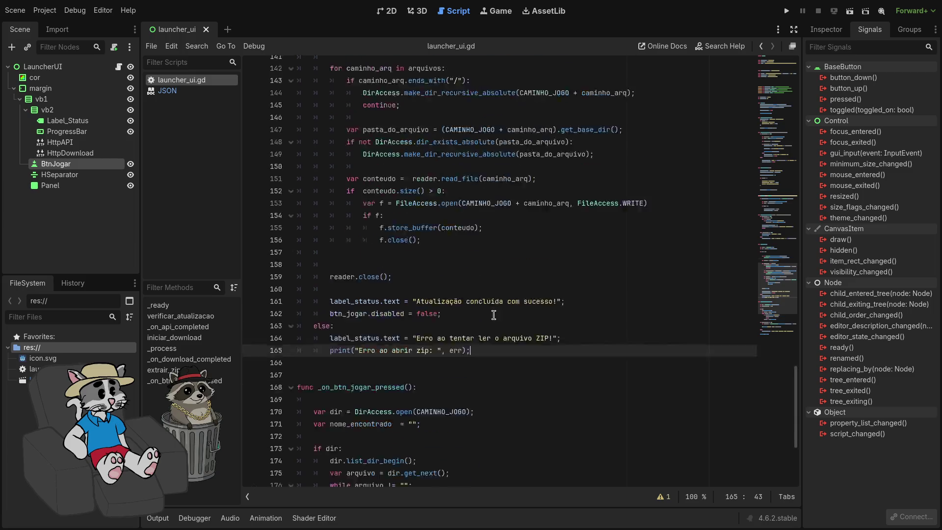
{"action": "key", "text": "ctrl+a"}
{"action": "left_click", "coordinate": [585, 269]}
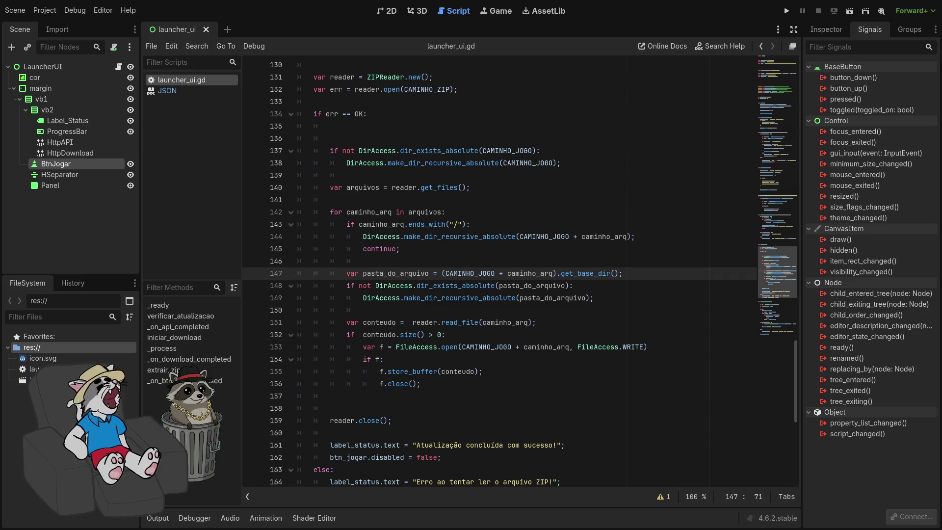
{"action": "scroll", "coordinate": [558, 254], "scroll_direction": "down", "scroll_amount": 7}
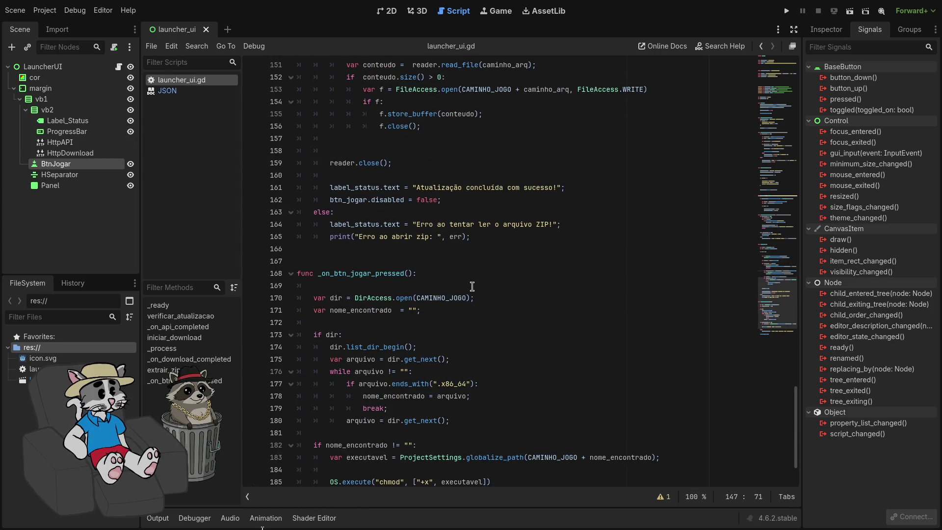
{"action": "scroll", "coordinate": [458, 292], "scroll_direction": "down", "scroll_amount": 2}
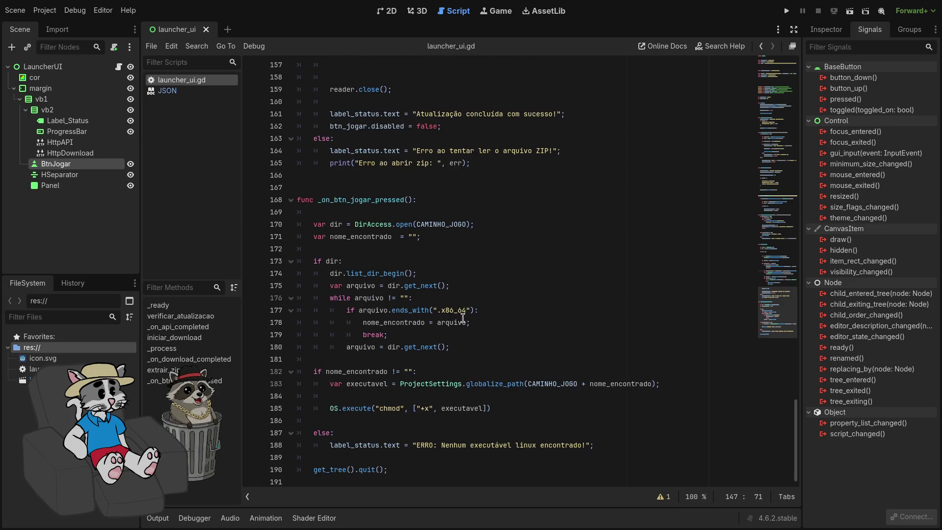
{"action": "left_click", "coordinate": [508, 411]}
Delete the OS.execute chmod line and run the launcher project with F5
{"action": "left_click_drag", "start_coordinate": [509, 412], "coordinate": [325, 410]}
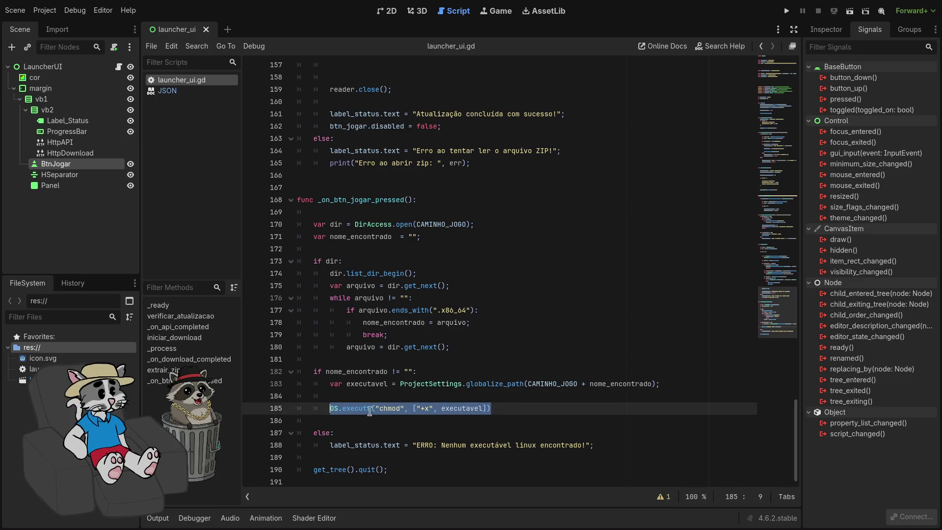
{"action": "key", "text": "BackSpace"}
{"action": "key", "text": "BackSpace"}
{"action": "key", "text": "BackSpace"}
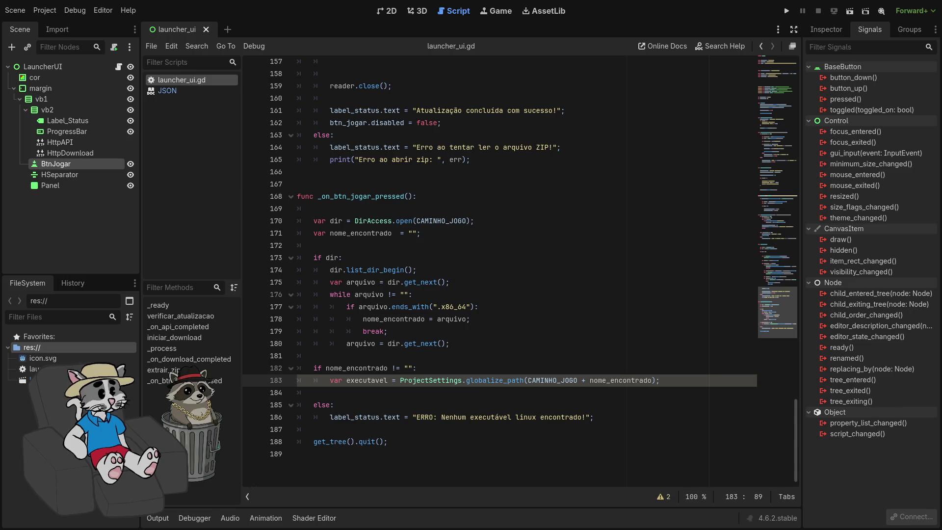
{"action": "key", "text": "F5"}
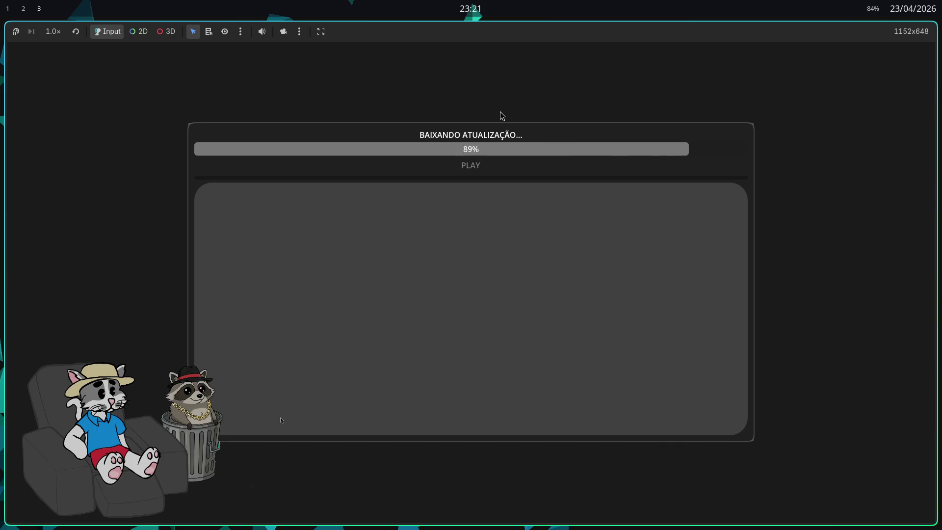
Return to the launcher's workspace and move the old update.zip to the trash
{"action": "key", "text": "super+1"}
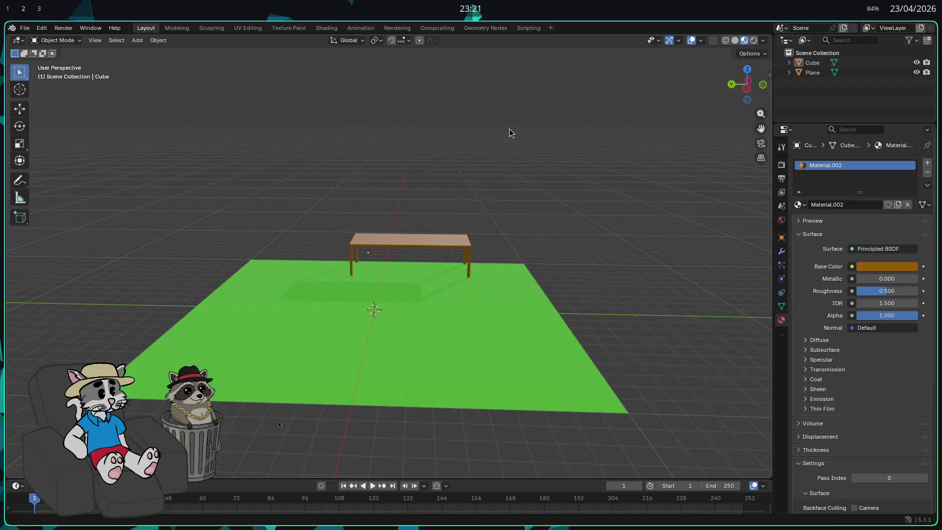
{"action": "key", "text": "super+2"}
{"action": "key", "text": "super+3"}
{"action": "key", "text": "super"}
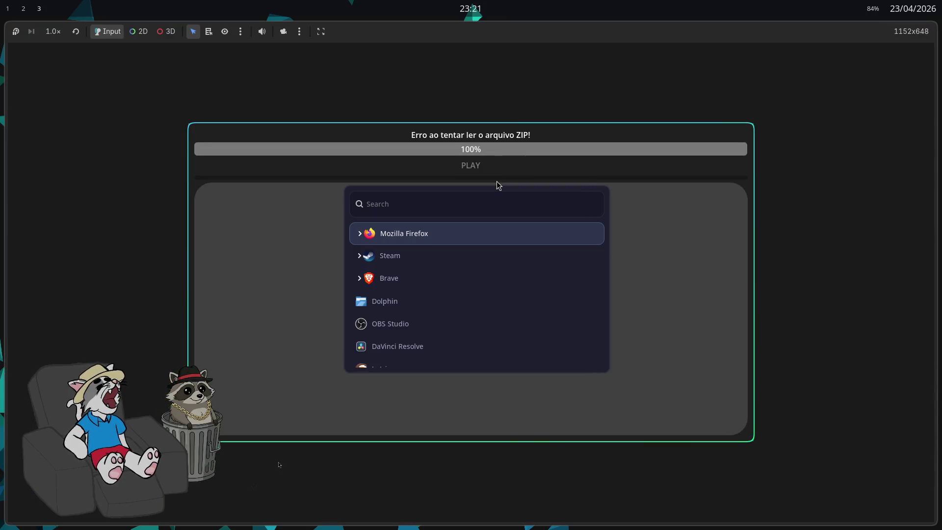
{"action": "key", "text": "Escape"}
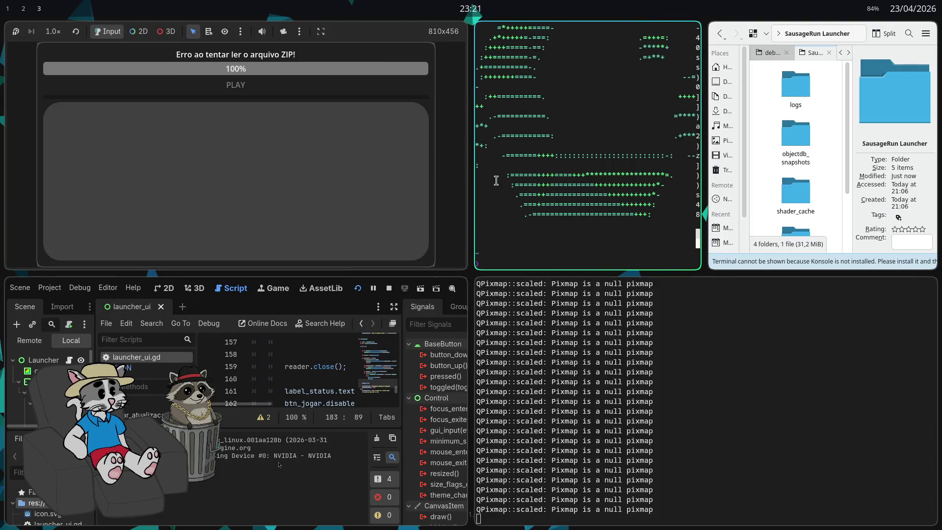
{"action": "left_click", "coordinate": [791, 97]}
{"action": "key", "text": "Delete"}
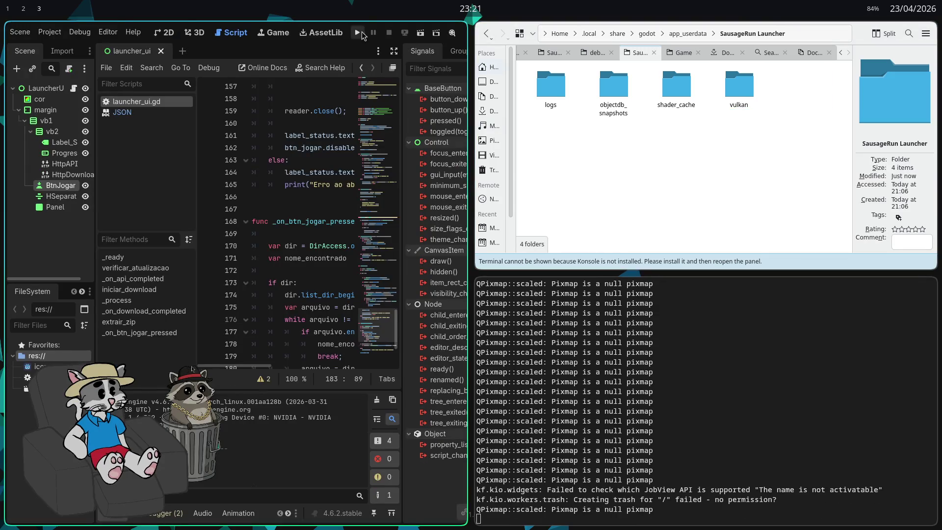
Run the launcher to download a fresh update.zip, then stop it with F8
{"action": "left_click", "coordinate": [362, 32]}
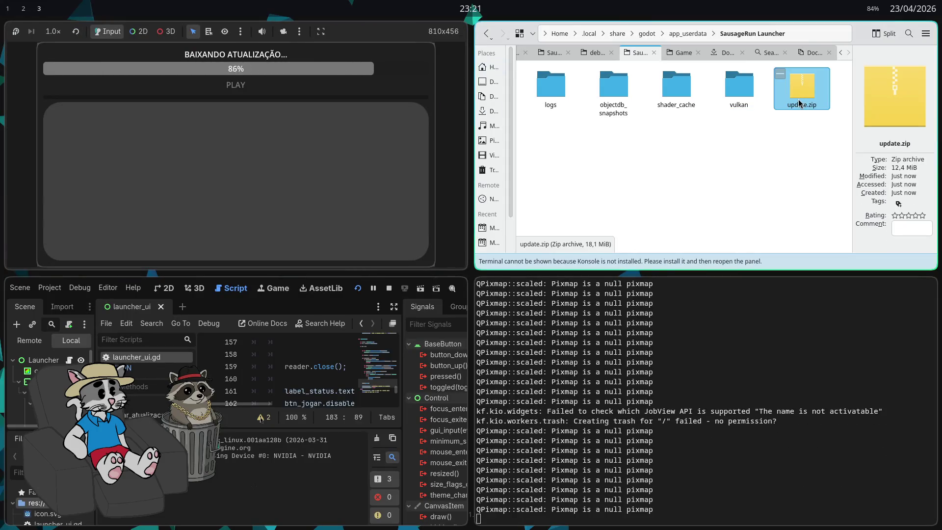
{"action": "left_click", "coordinate": [802, 105]}
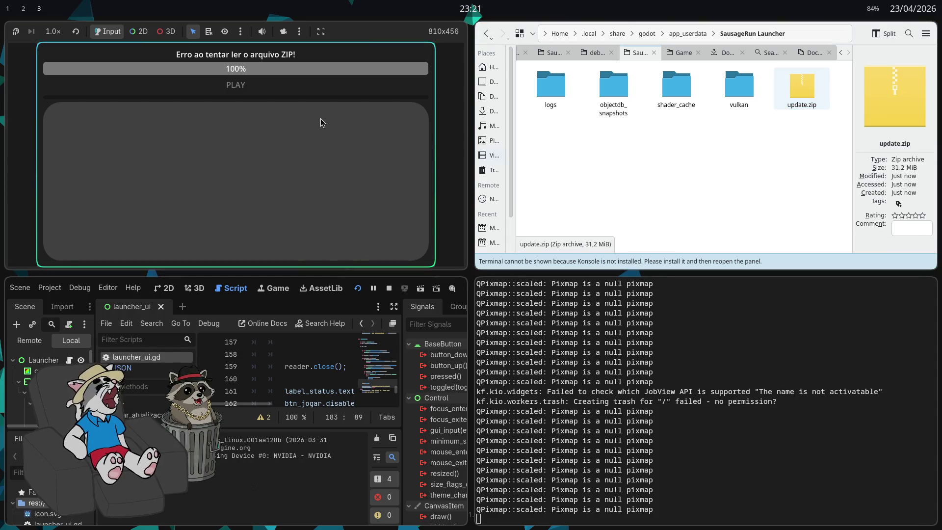
{"action": "key", "text": "F8"}
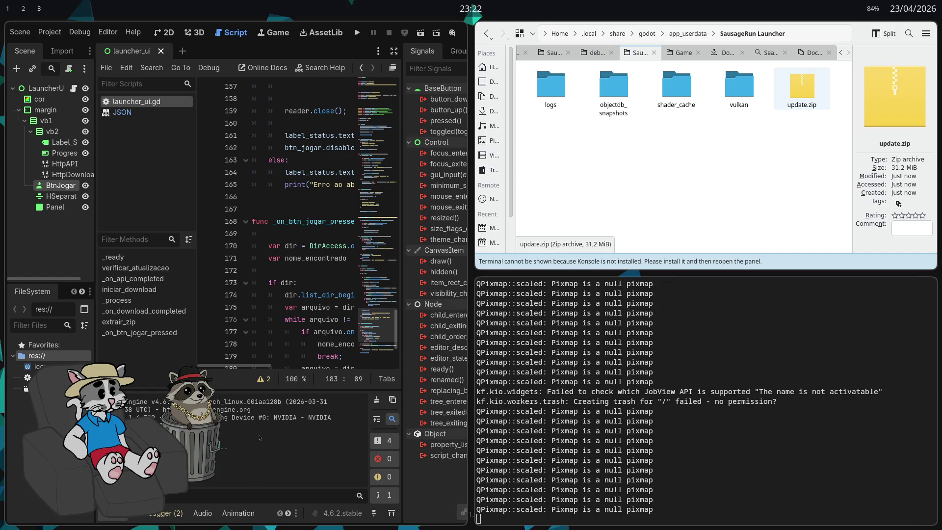
Switch to the workspace with the Firefox browser windows
{"action": "key", "text": "super+2"}
{"action": "key", "text": "super+3"}
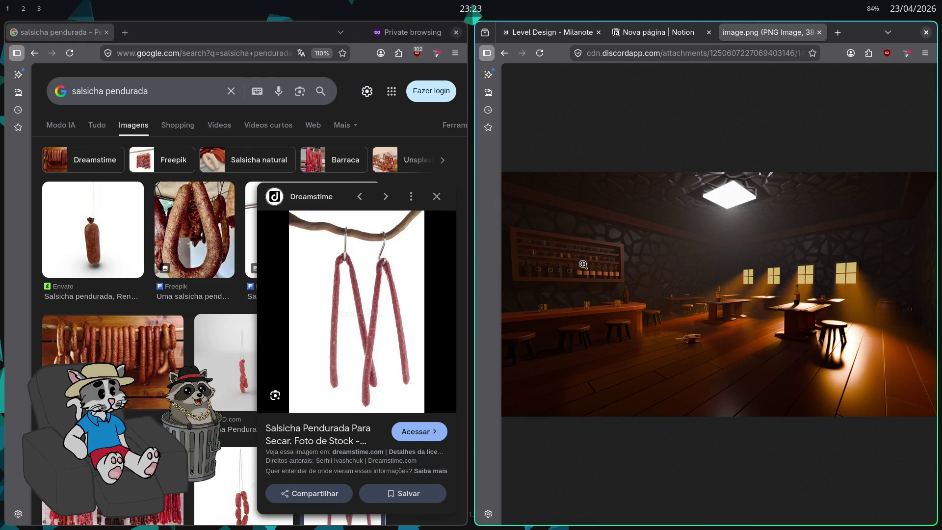
Switch to workspace 3 and make Godot fullscreen, showing launcher_ui.gd's zip-extraction loop
{"action": "key", "text": "super+2"}
{"action": "key", "text": "super+3"}
{"action": "key", "text": "super+f"}
{"action": "scroll", "coordinate": [491, 225], "scroll_direction": "up", "scroll_amount": 6}
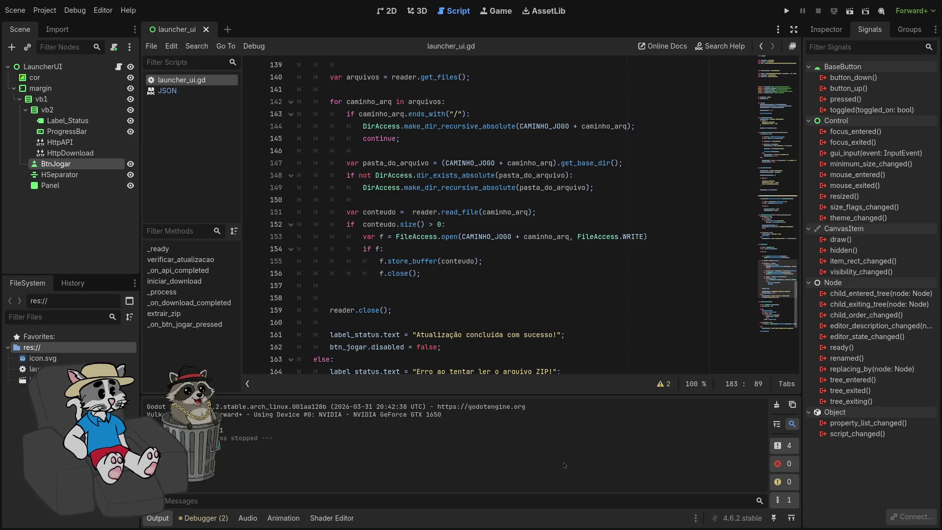
{"action": "scroll", "coordinate": [579, 274], "scroll_direction": "up", "scroll_amount": 5}
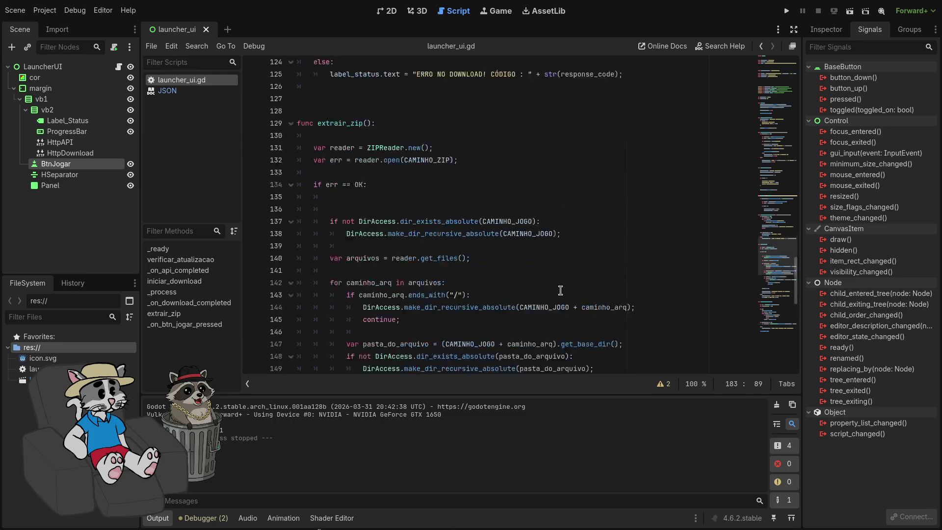
{"action": "scroll", "coordinate": [554, 292], "scroll_direction": "up", "scroll_amount": 20}
{"action": "scroll", "coordinate": [545, 293], "scroll_direction": "down", "scroll_amount": 10}
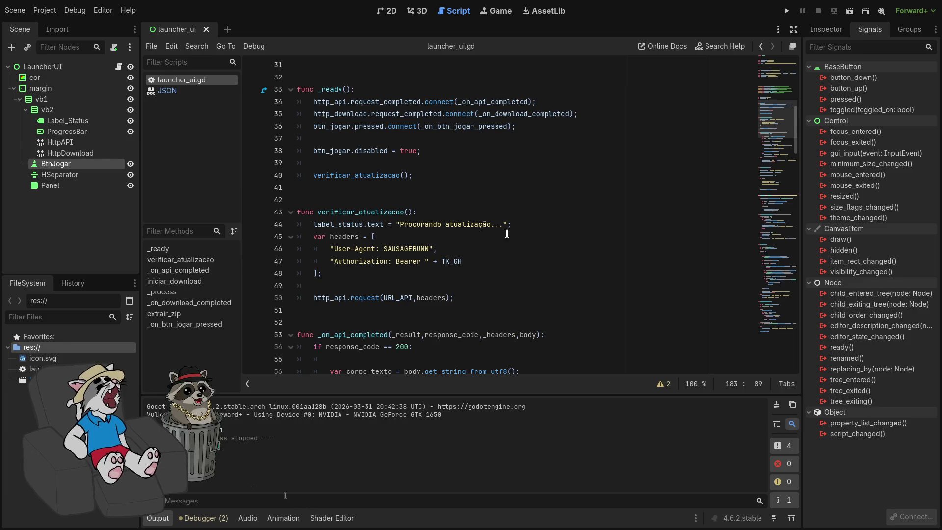
{"action": "scroll", "coordinate": [455, 230], "scroll_direction": "up", "scroll_amount": 3}
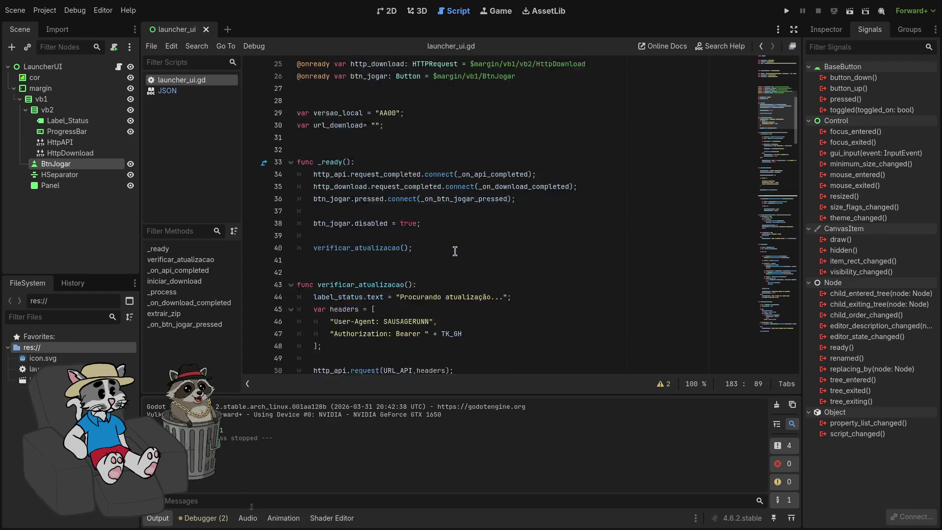
{"action": "scroll", "coordinate": [455, 251], "scroll_direction": "down", "scroll_amount": 9}
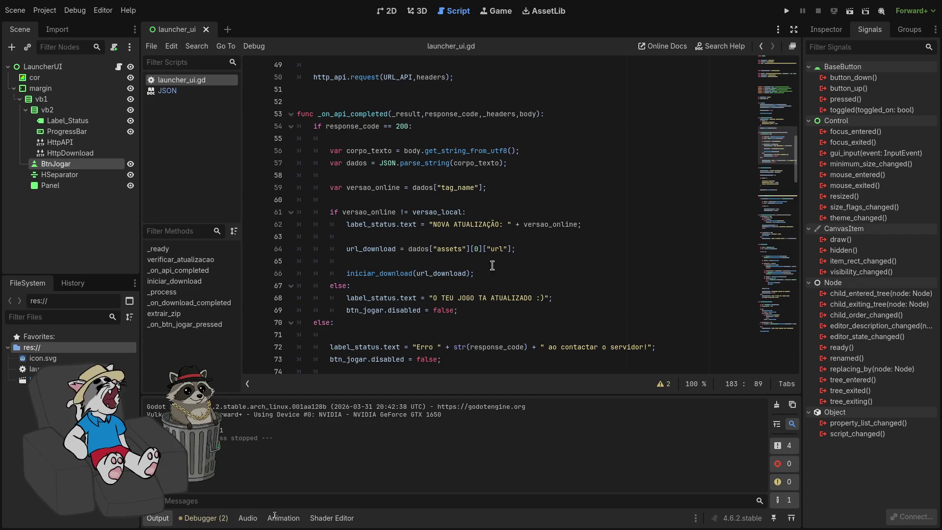
{"action": "scroll", "coordinate": [500, 235], "scroll_direction": "down", "scroll_amount": 1}
{"action": "scroll", "coordinate": [511, 245], "scroll_direction": "down", "scroll_amount": 1}
{"action": "scroll", "coordinate": [512, 248], "scroll_direction": "up", "scroll_amount": 1}
{"action": "scroll", "coordinate": [512, 247], "scroll_direction": "up", "scroll_amount": 1}
{"action": "scroll", "coordinate": [513, 248], "scroll_direction": "down", "scroll_amount": 2}
{"action": "scroll", "coordinate": [512, 248], "scroll_direction": "up", "scroll_amount": 2}
{"action": "scroll", "coordinate": [512, 248], "scroll_direction": "down", "scroll_amount": 1}
{"action": "scroll", "coordinate": [512, 248], "scroll_direction": "down", "scroll_amount": 1}
{"action": "scroll", "coordinate": [512, 248], "scroll_direction": "up", "scroll_amount": 1}
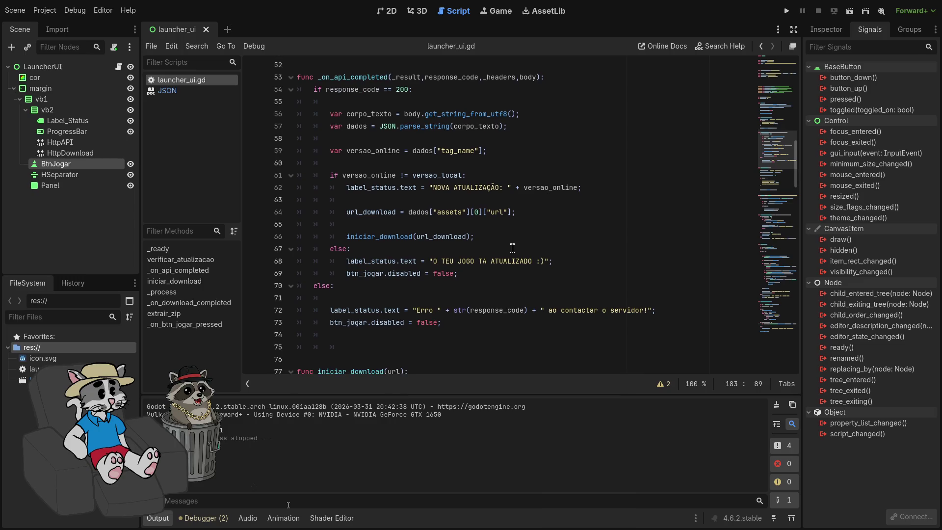
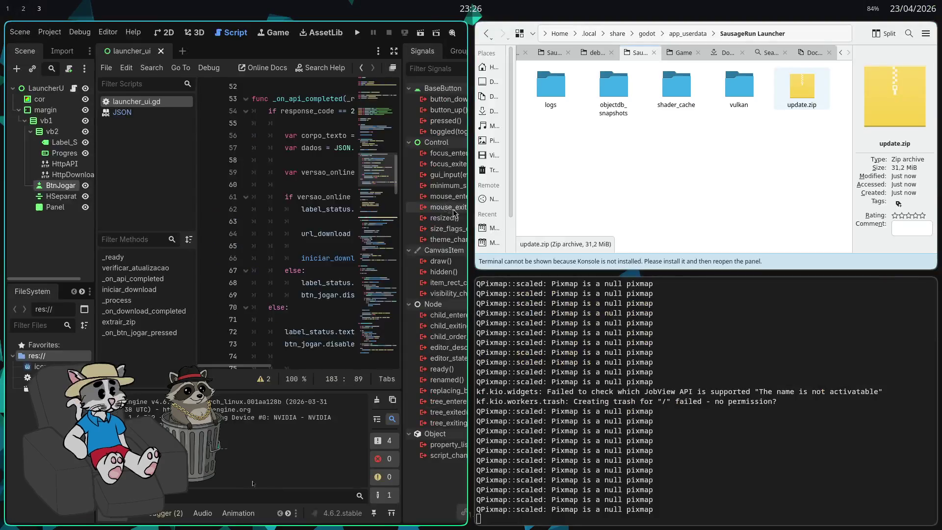
Search 'teleporte quantico' in a new full-screen private Firefox window
{"action": "key", "text": "super+3"}
{"action": "key", "text": "ctrl+shift+p"}
{"action": "type", "text": "teleporte quantico"}
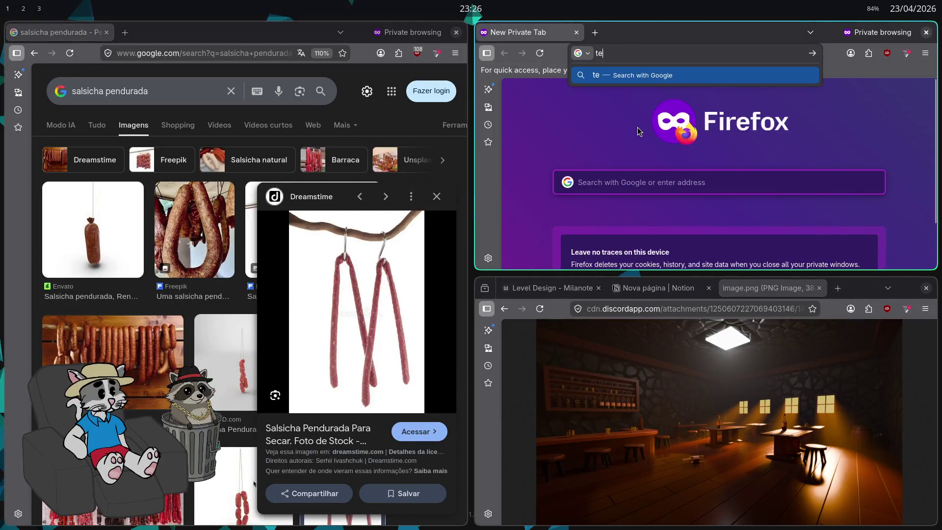
{"action": "key", "text": "Return"}
{"action": "key", "text": "F11"}
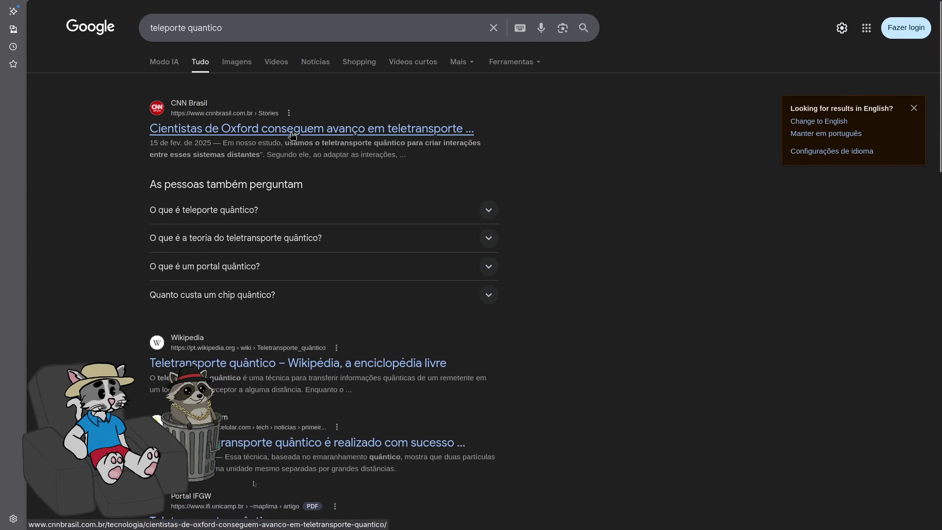
Open the CNN result in a background tab and read the Oxford teleportation article
{"action": "middle_click", "coordinate": [319, 141]}
{"action": "key", "text": "super+2"}
{"action": "key", "text": "super+1"}
{"action": "key", "text": "ctrl+Tab"}
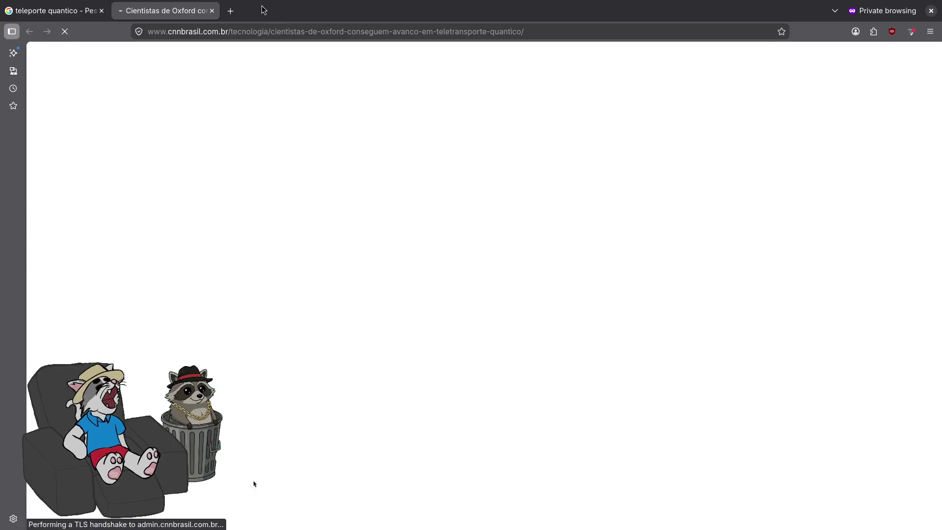
{"action": "scroll", "coordinate": [150, 221], "scroll_direction": "down", "scroll_amount": 9}
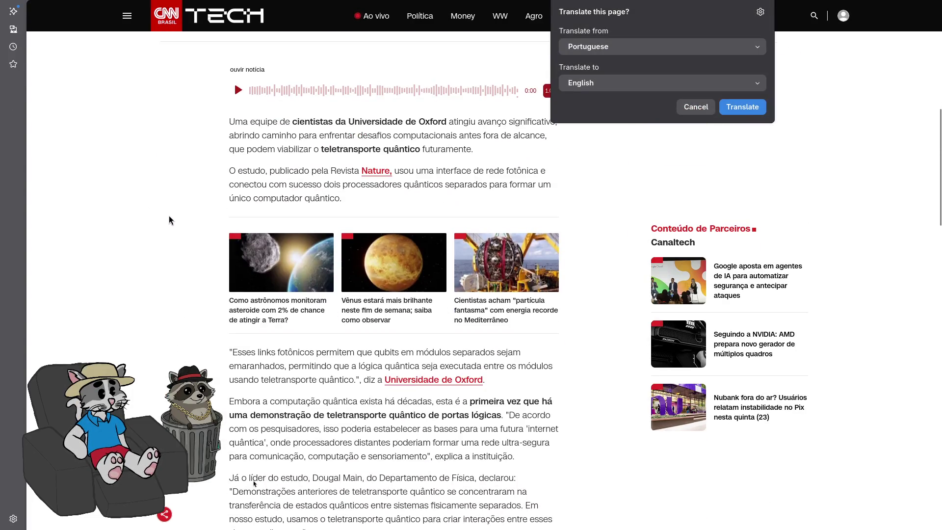
{"action": "scroll", "coordinate": [174, 221], "scroll_direction": "down", "scroll_amount": 10}
{"action": "scroll", "coordinate": [181, 233], "scroll_direction": "up", "scroll_amount": 8}
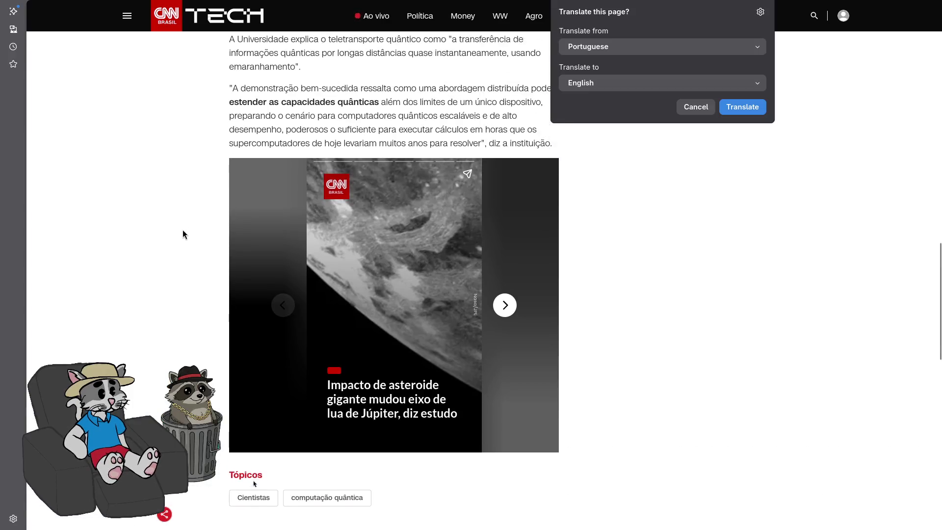
{"action": "scroll", "coordinate": [193, 237], "scroll_direction": "up", "scroll_amount": 12}
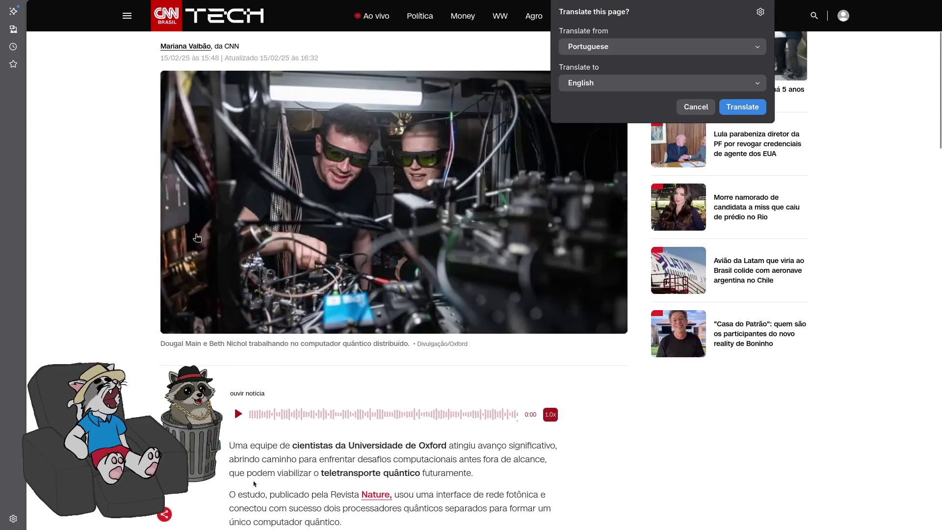
Return to the teleporte quantico results and close the private window
{"action": "mouse_move", "coordinate": [150, 4]}
{"action": "left_click", "coordinate": [54, 10]}
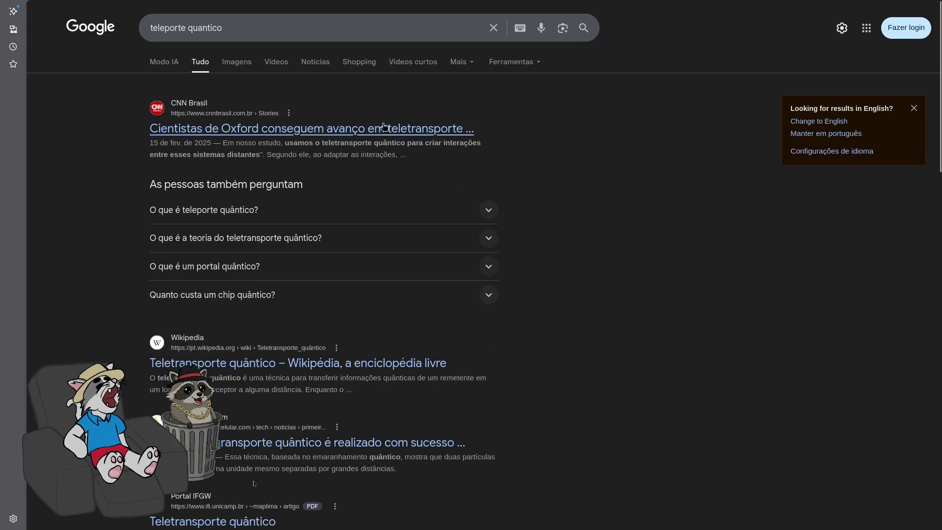
{"action": "key", "text": "super+f"}
{"action": "key", "text": "ctrl+w"}
{"action": "key", "text": "super+2"}
{"action": "key", "text": "super+3"}
{"action": "key", "text": "super+2"}
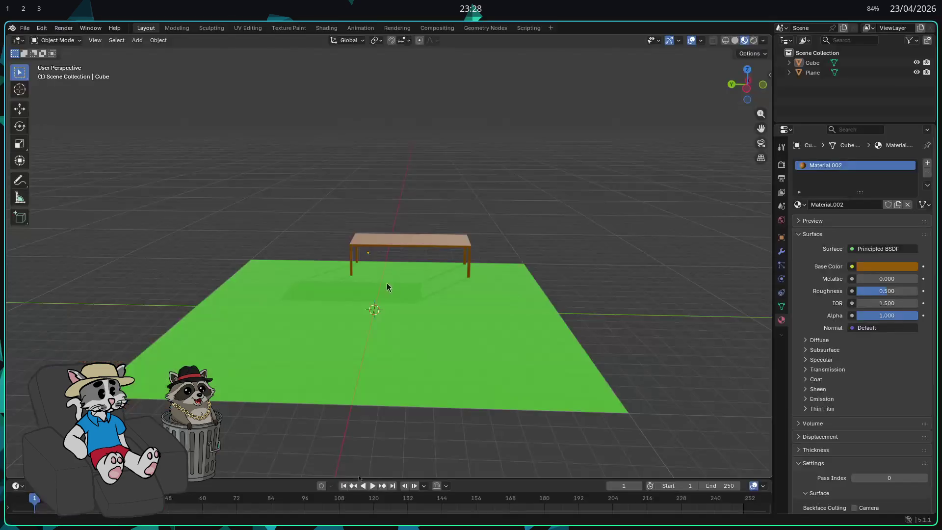
Bring up launcher_ui.gd full screen in Godot and search the script for 'var f'
{"action": "key", "text": "super+2"}
{"action": "key", "text": "super+3"}
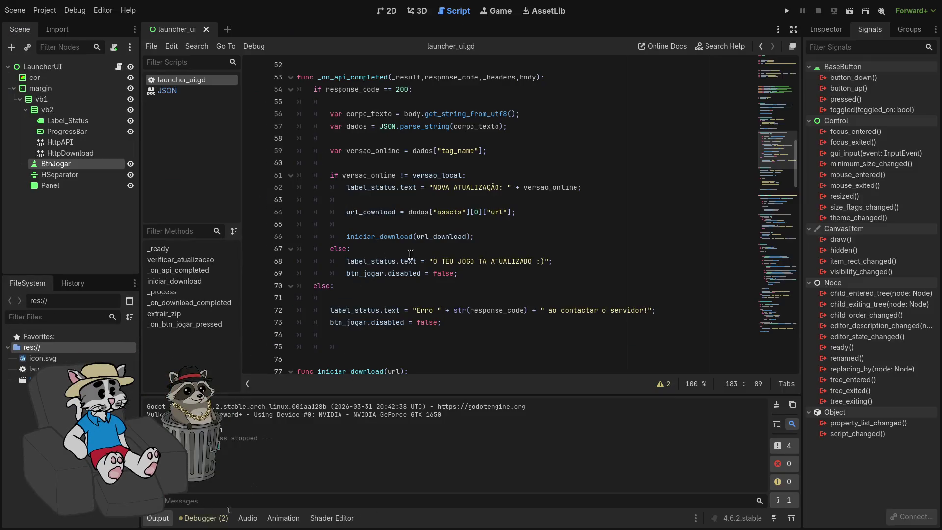
{"action": "left_click", "coordinate": [540, 213]}
{"action": "key", "text": "ctrl+f"}
{"action": "type", "text": "var f"}
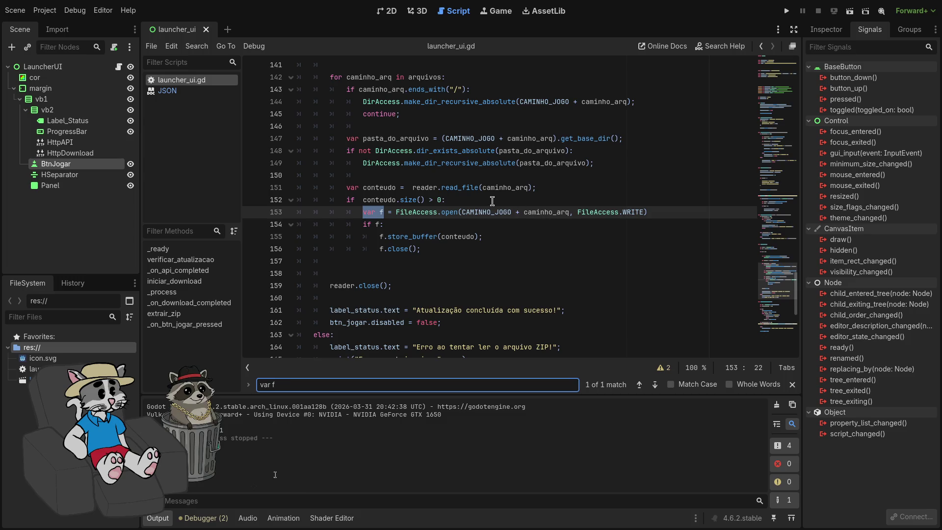
{"action": "scroll", "coordinate": [493, 201], "scroll_direction": "up", "scroll_amount": 4}
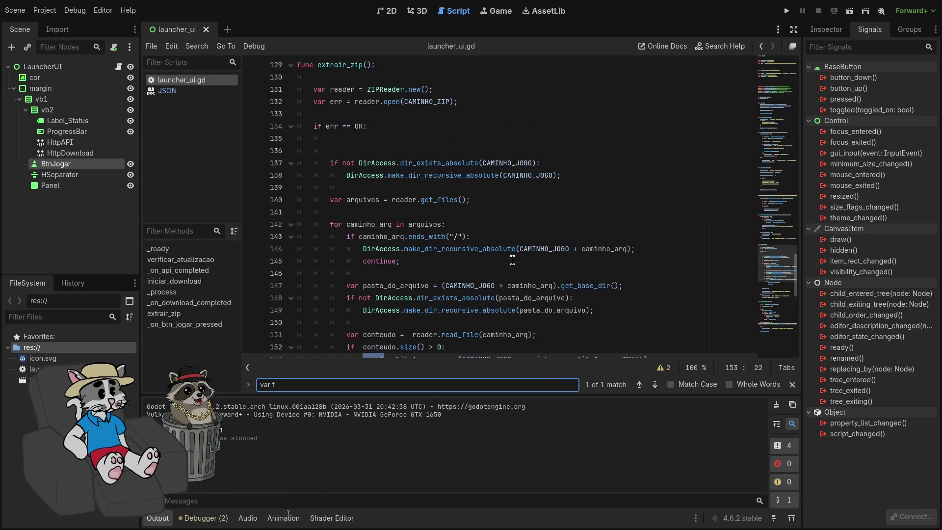
{"action": "scroll", "coordinate": [400, 177], "scroll_direction": "up", "scroll_amount": 2}
Select the extrair_zip body from line 131 to 166, then scroll up to _on_download_completed
{"action": "mouse_move", "coordinate": [299, 163]}
{"action": "left_mouse_down"}
{"action": "mouse_move", "coordinate": [491, 275]}
{"action": "mouse_move", "coordinate": [525, 263]}
{"action": "mouse_move", "coordinate": [537, 225]}
{"action": "left_mouse_up"}
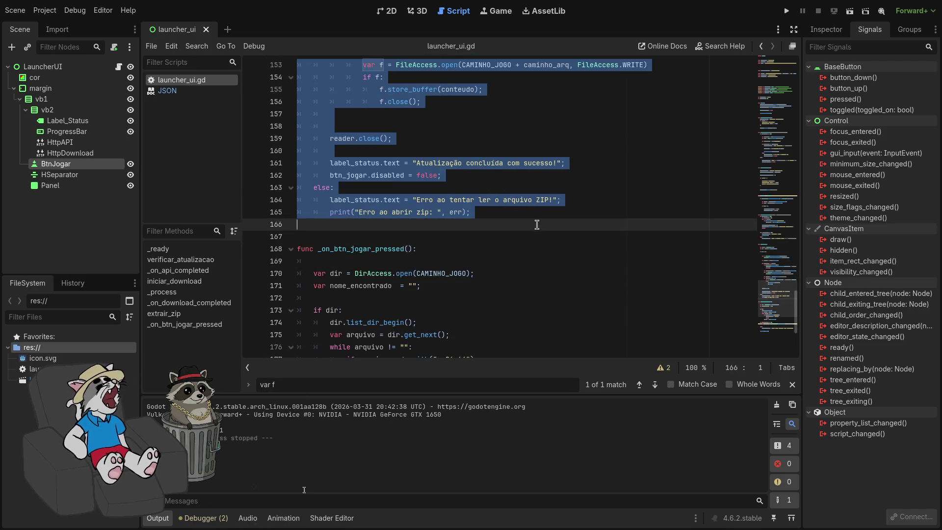
{"action": "left_click", "coordinate": [537, 225]}
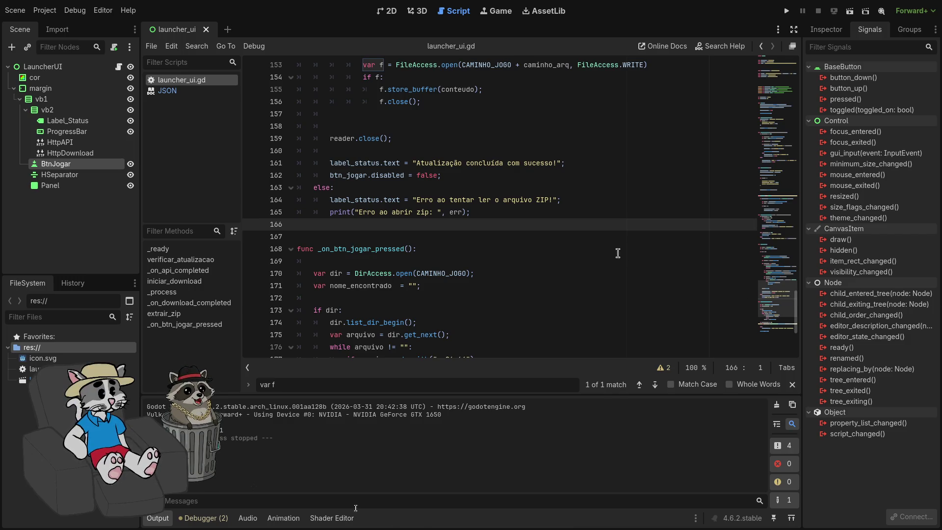
{"action": "scroll", "coordinate": [618, 254], "scroll_direction": "up", "scroll_amount": 4}
{"action": "scroll", "coordinate": [601, 260], "scroll_direction": "up", "scroll_amount": 4}
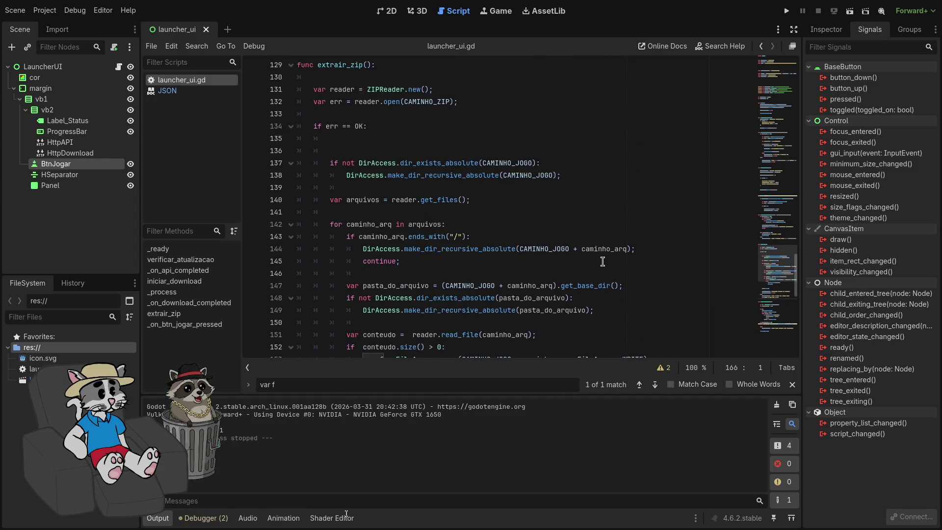
{"action": "scroll", "coordinate": [613, 268], "scroll_direction": "up", "scroll_amount": 4}
{"action": "scroll", "coordinate": [627, 275], "scroll_direction": "up", "scroll_amount": 4}
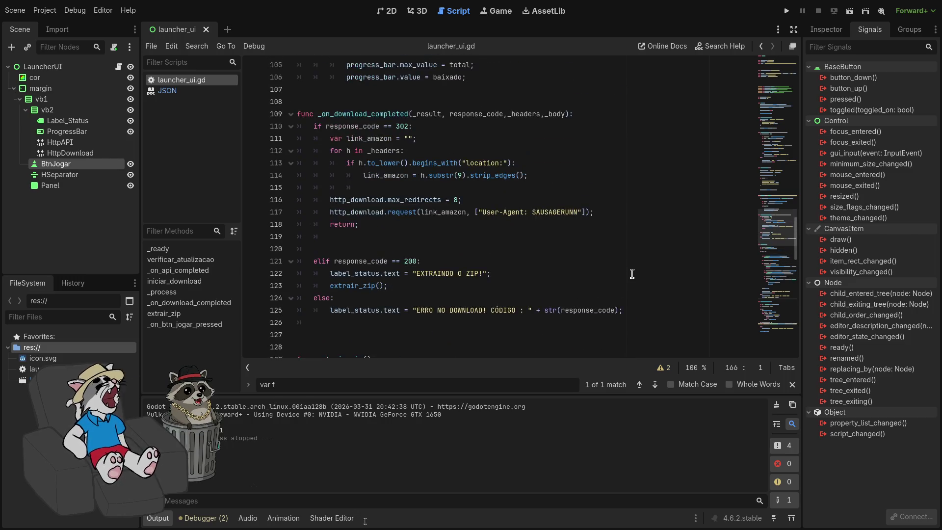
{"action": "scroll", "coordinate": [587, 257], "scroll_direction": "down", "scroll_amount": 4}
Search Google Images for 'hunter x hunter' and preview the Netflix image
{"action": "key", "text": "super+f"}
{"action": "key", "text": "super+2"}
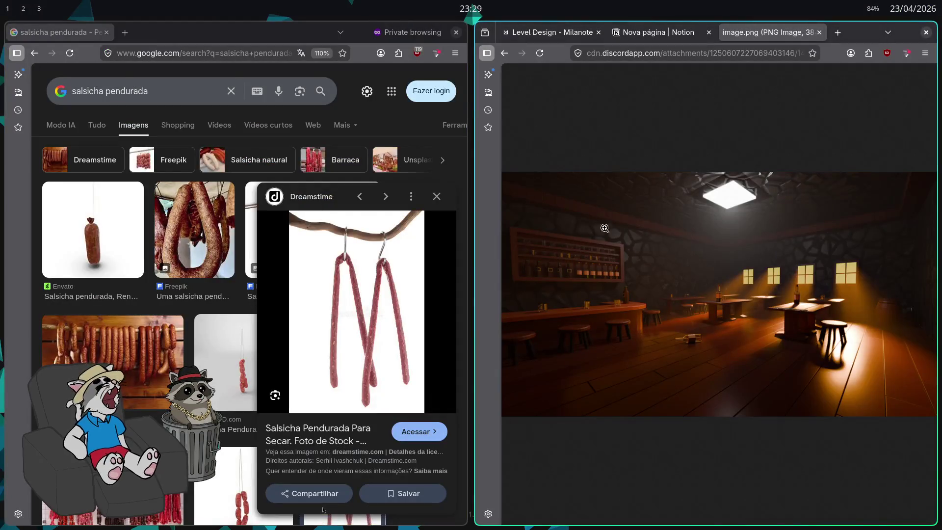
{"action": "left_click", "coordinate": [838, 32]}
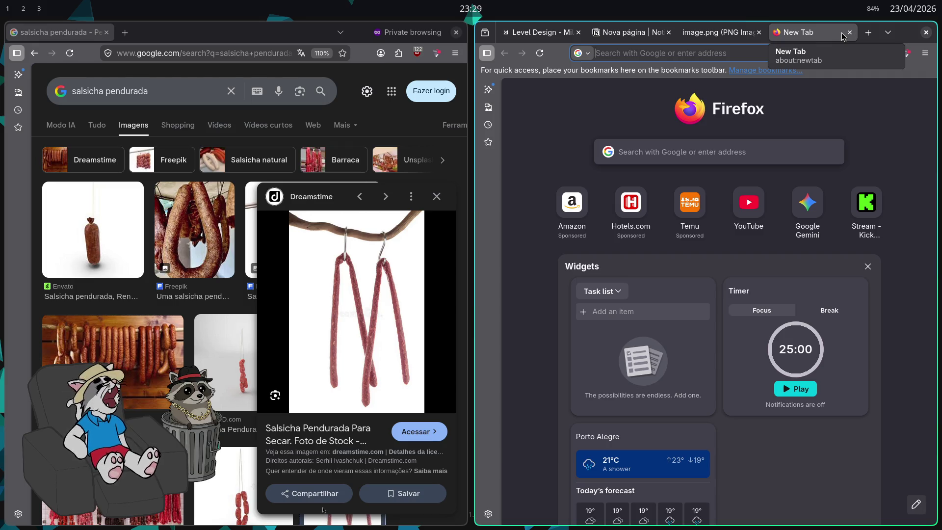
{"action": "type", "text": "hunter x hunter"}
{"action": "key", "text": "Return"}
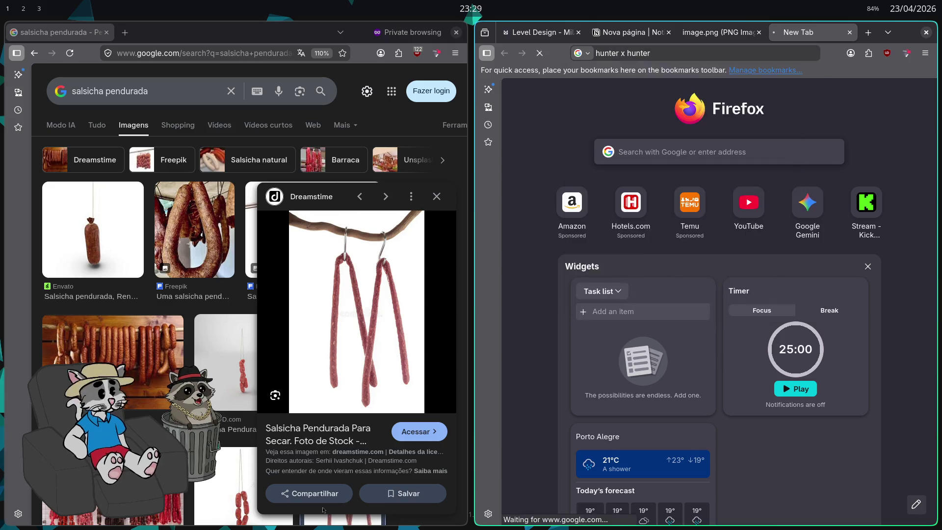
{"action": "left_click", "coordinate": [614, 125]}
{"action": "key", "text": "F11"}
{"action": "left_click", "coordinate": [133, 172]}
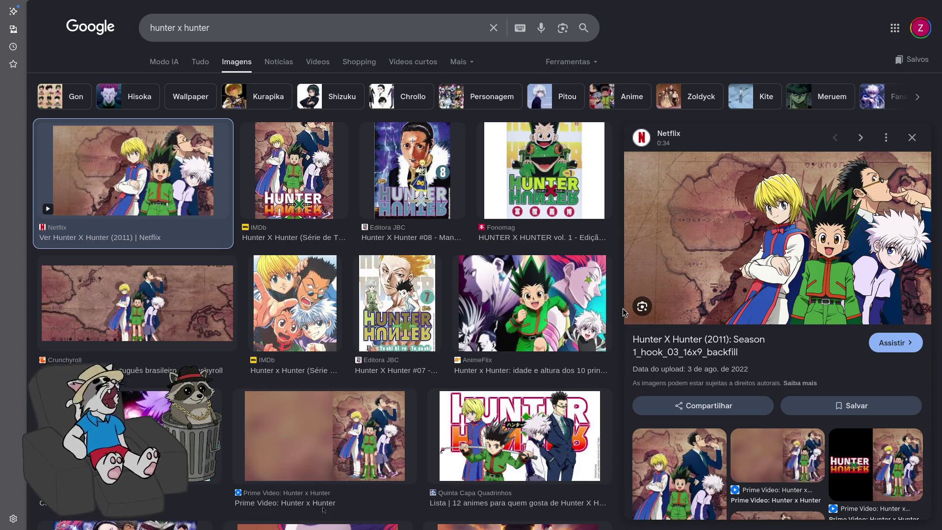
{"action": "scroll", "coordinate": [569, 304], "scroll_direction": "down", "scroll_amount": 2}
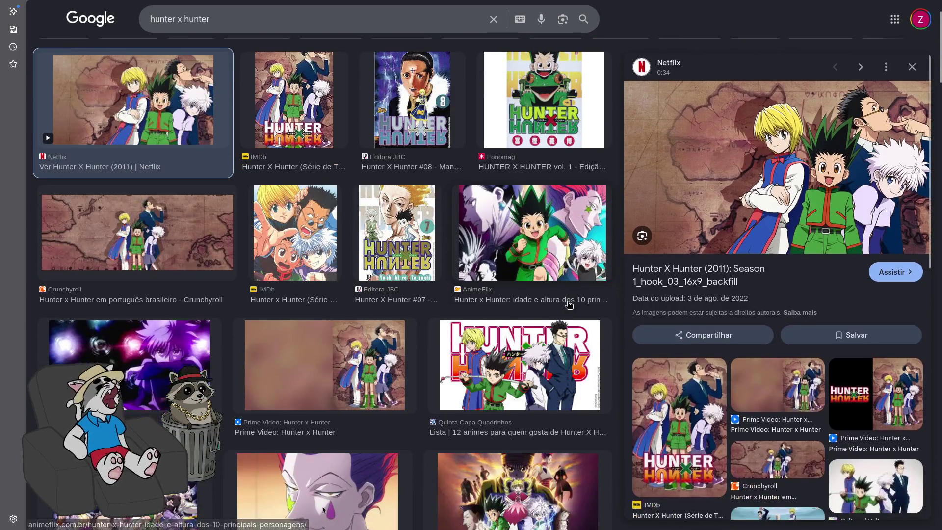
{"action": "scroll", "coordinate": [569, 296], "scroll_direction": "up", "scroll_amount": 2}
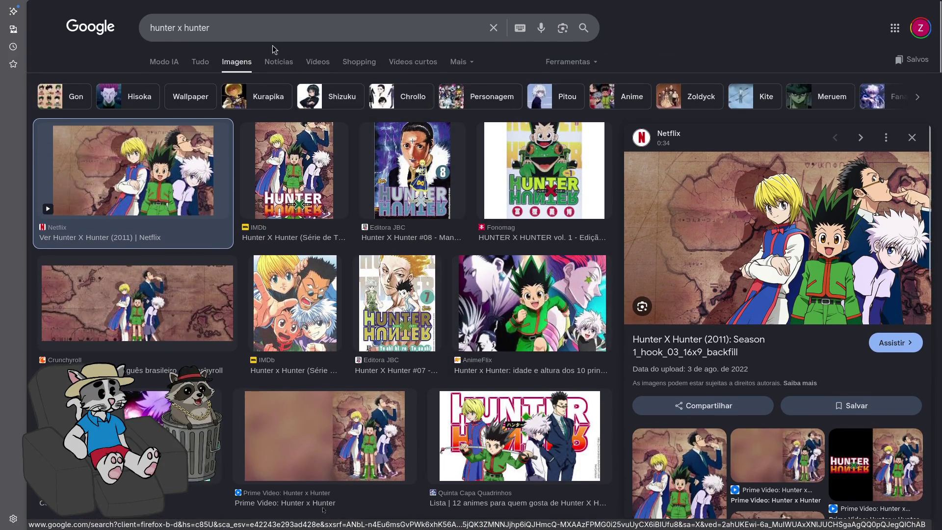
Change the image search to 'demon slayer' and preview the Netflix Nezuko image
{"action": "left_click", "coordinate": [268, 29]}
{"action": "key", "text": "ctrl+a"}
{"action": "type", "text": "demon slayer"}
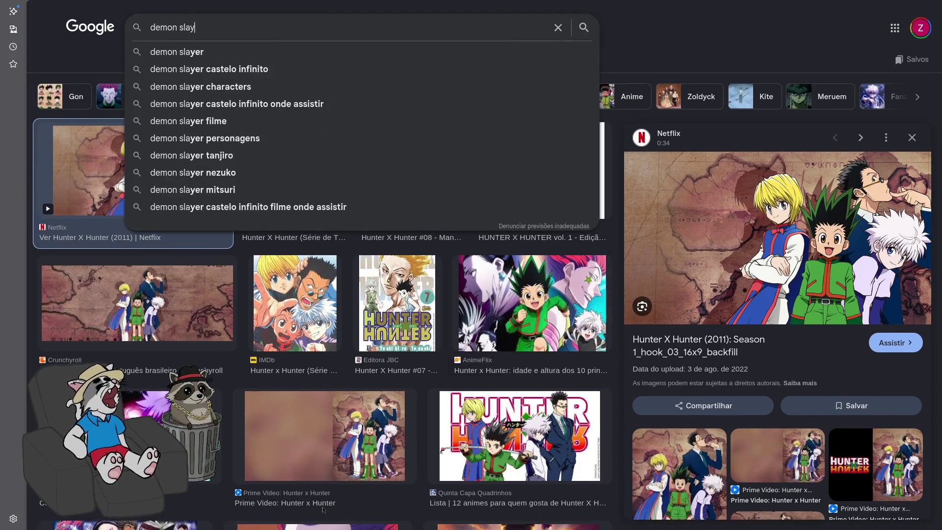
{"action": "key", "text": "Return"}
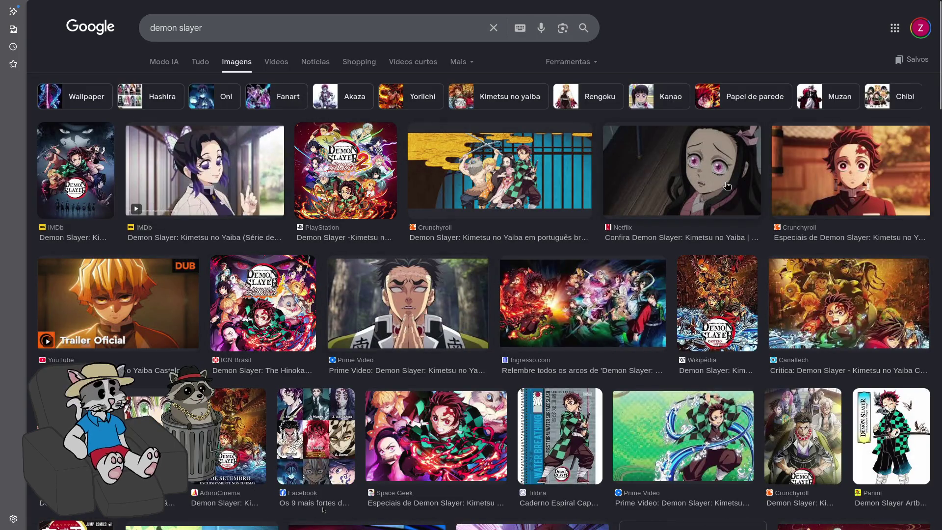
{"action": "left_click", "coordinate": [638, 147]}
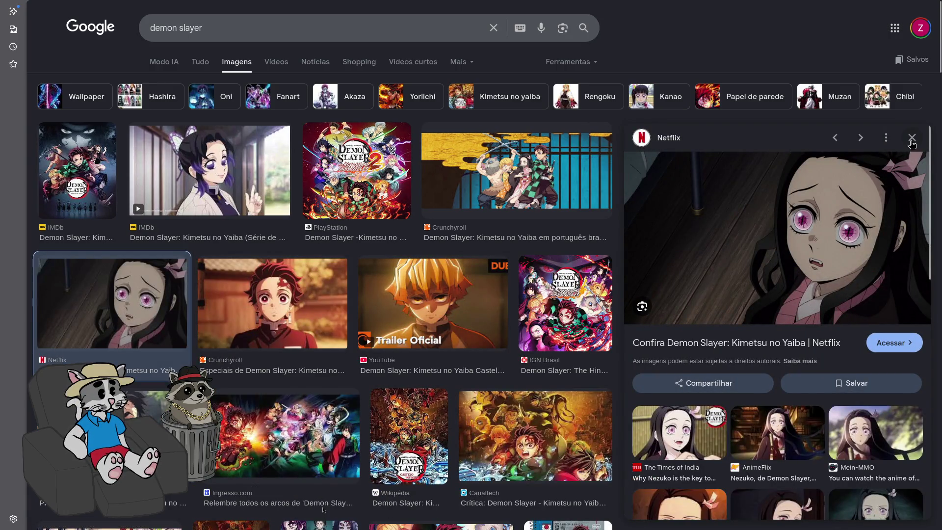
{"action": "left_click", "coordinate": [911, 138]}
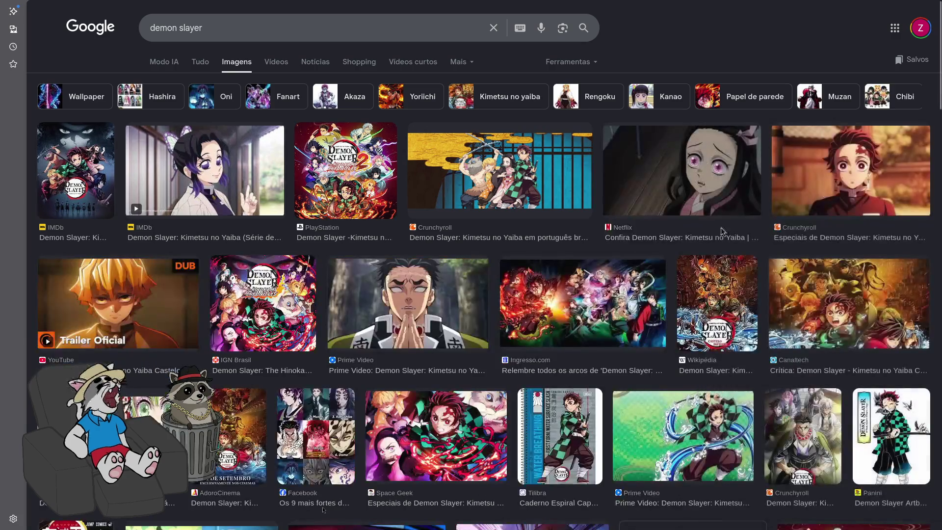
{"action": "scroll", "coordinate": [397, 189], "scroll_direction": "down", "scroll_amount": 3}
{"action": "scroll", "coordinate": [397, 189], "scroll_direction": "up", "scroll_amount": 3}
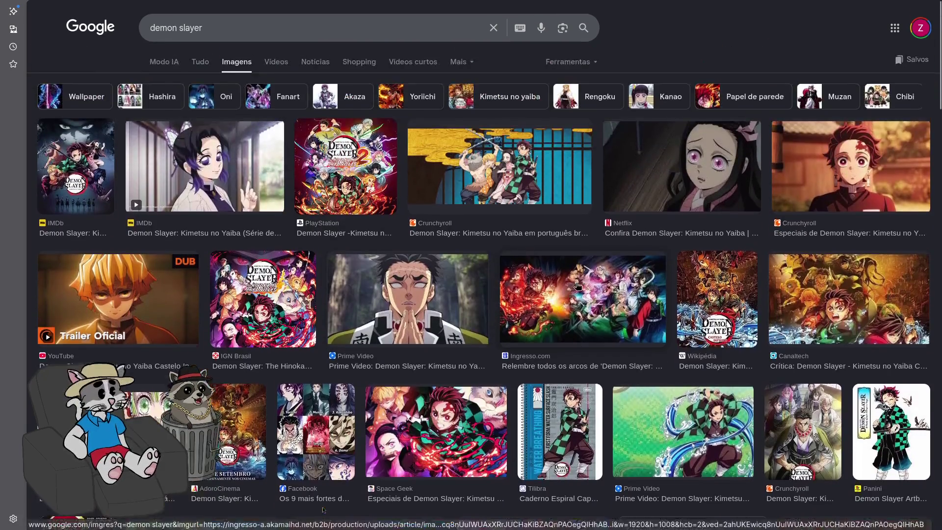
Go back to the hunter x hunter image results and close the Netflix preview
{"action": "key", "text": "alt+Left"}
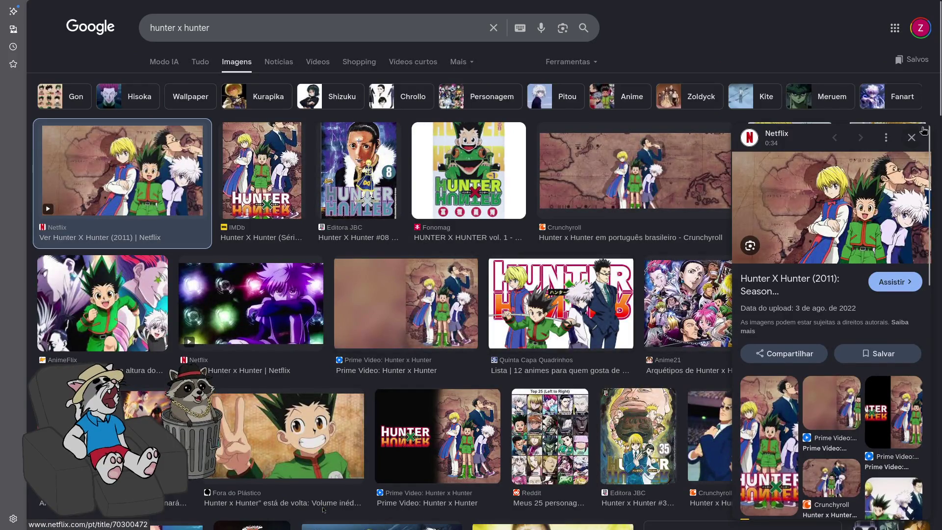
{"action": "key", "text": "Escape"}
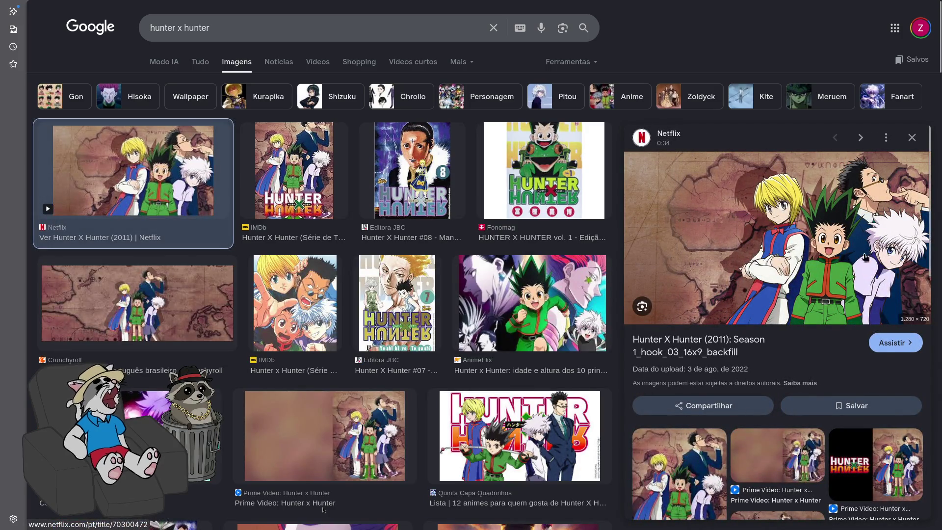
{"action": "left_click", "coordinate": [913, 139]}
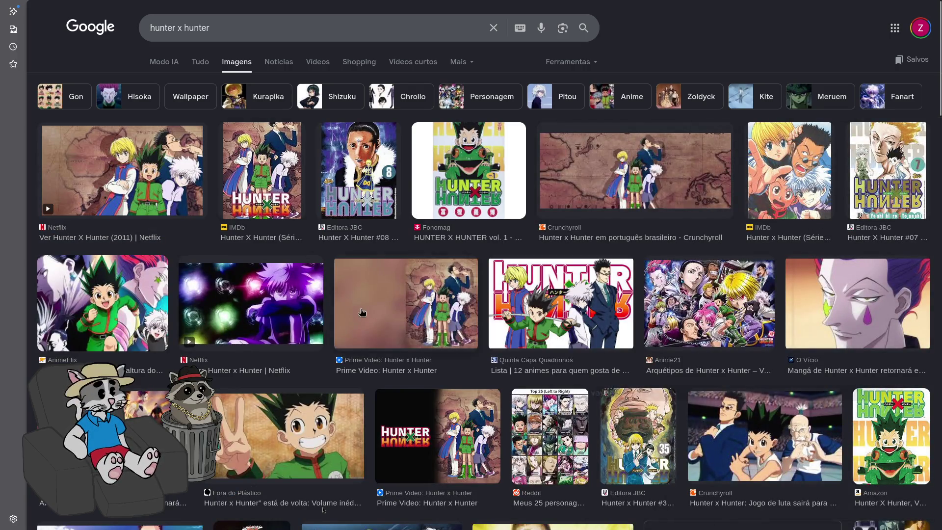
{"action": "scroll", "coordinate": [356, 321], "scroll_direction": "down", "scroll_amount": 2}
{"action": "scroll", "coordinate": [357, 321], "scroll_direction": "up", "scroll_amount": 2}
Preview the O Vício Hisoka image, then tile the browser windows and show the image.png render
{"action": "left_click", "coordinate": [858, 301]}
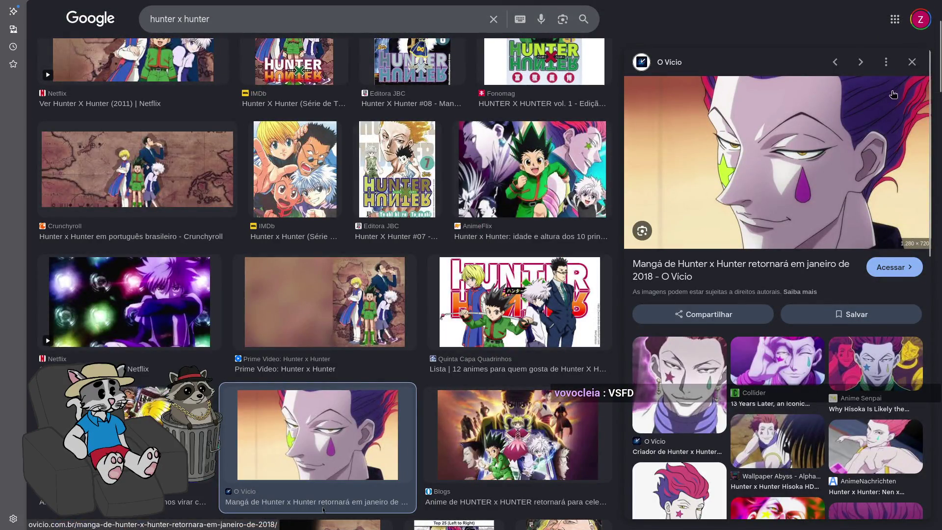
{"action": "left_click", "coordinate": [912, 64]}
{"action": "scroll", "coordinate": [843, 259], "scroll_direction": "up", "scroll_amount": 3}
{"action": "scroll", "coordinate": [843, 259], "scroll_direction": "down", "scroll_amount": 4}
{"action": "scroll", "coordinate": [843, 259], "scroll_direction": "up", "scroll_amount": 4}
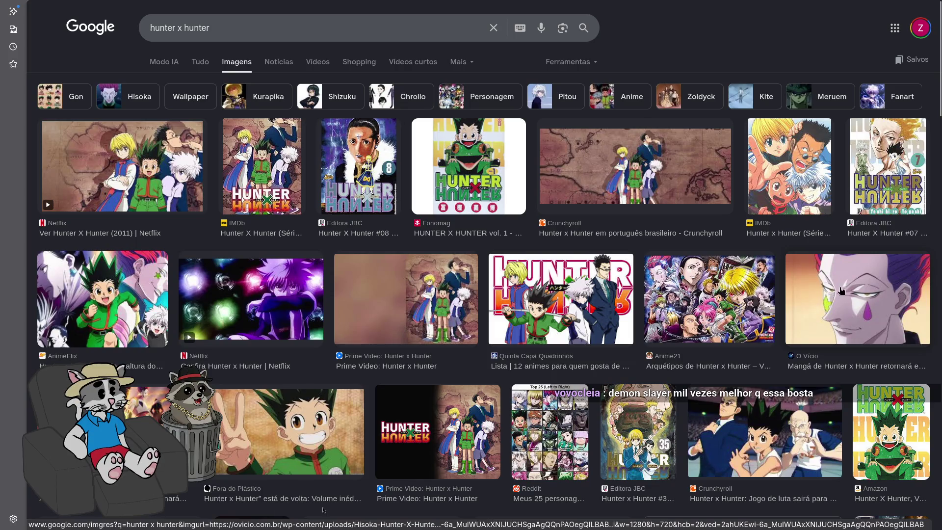
{"action": "scroll", "coordinate": [785, 254], "scroll_direction": "down", "scroll_amount": 10}
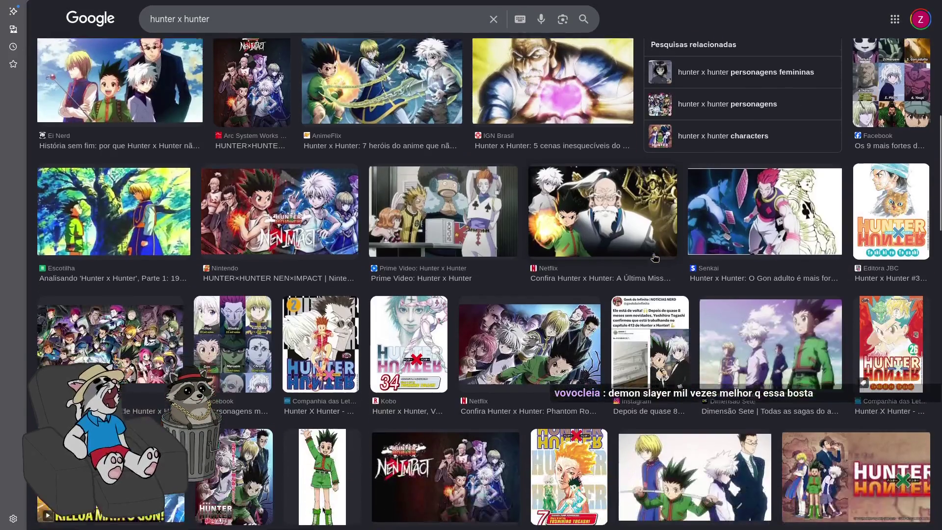
{"action": "scroll", "coordinate": [650, 260], "scroll_direction": "up", "scroll_amount": 10}
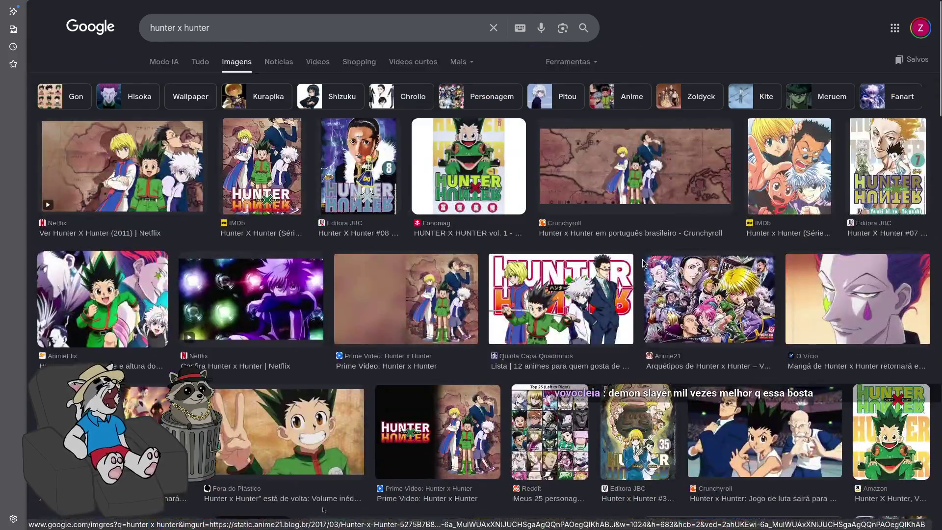
{"action": "key", "text": "F11"}
{"action": "left_click", "coordinate": [765, 33]}
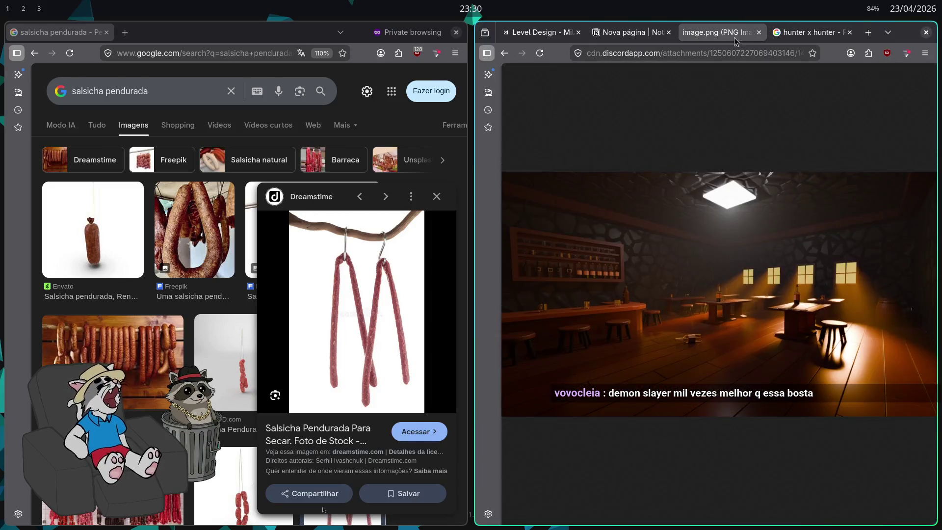
Bring the Godot editor full screen and scroll launcher_ui.gd down to func extrair_zip()
{"action": "key", "text": "super+2"}
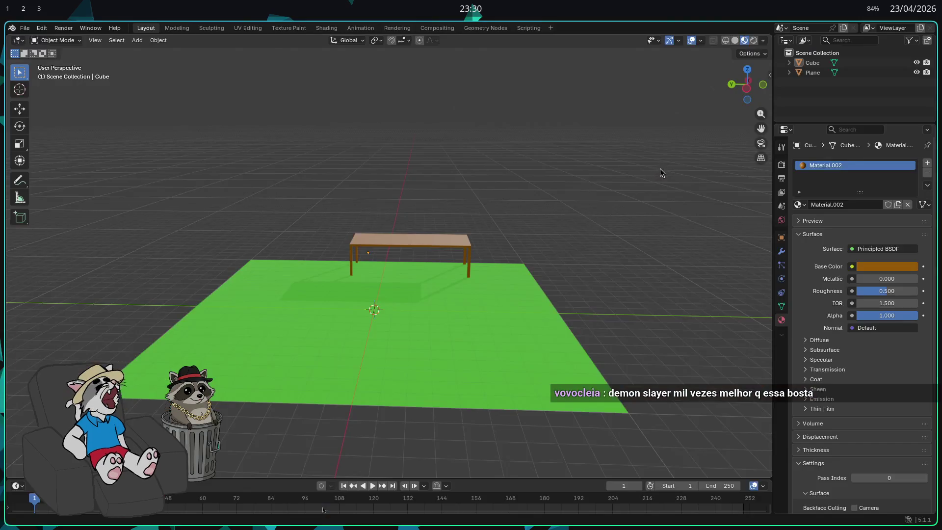
{"action": "key", "text": "super+3"}
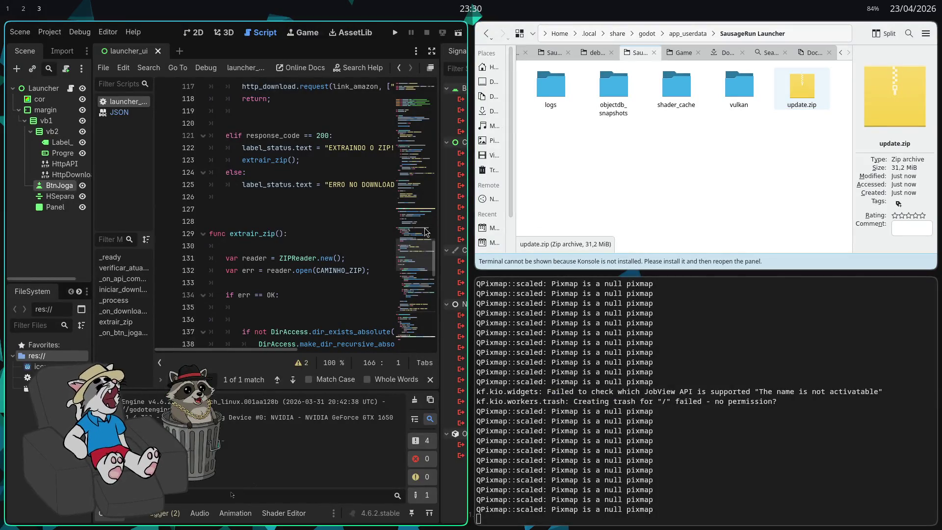
{"action": "key", "text": "super+f"}
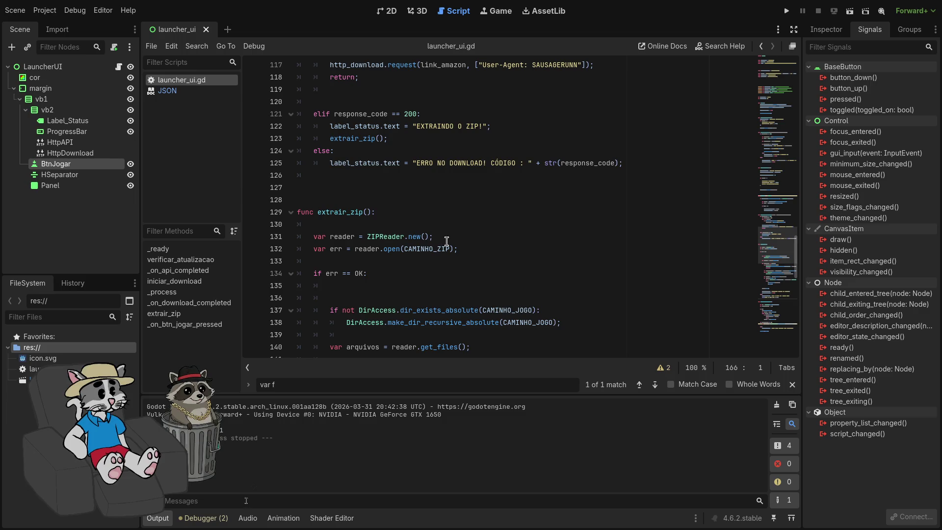
{"action": "scroll", "coordinate": [568, 267], "scroll_direction": "down", "scroll_amount": 1}
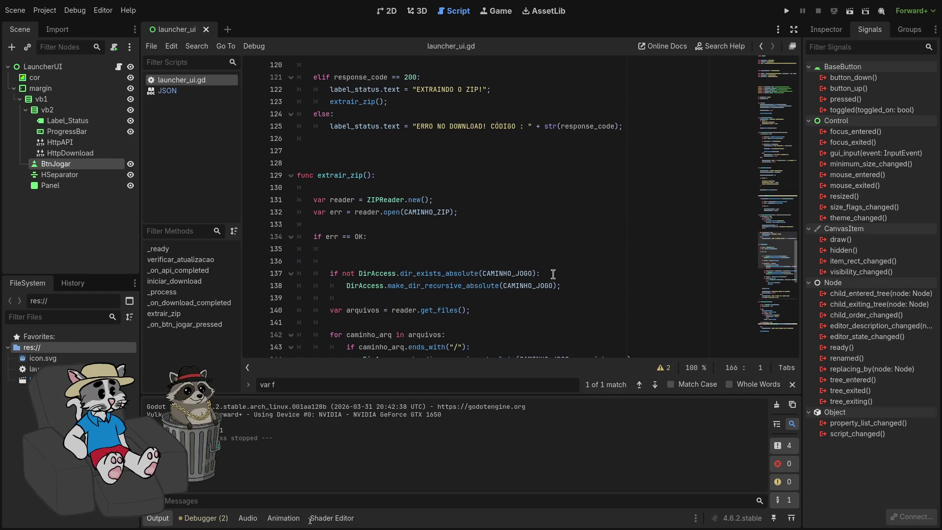
{"action": "scroll", "coordinate": [553, 274], "scroll_direction": "up", "scroll_amount": 10}
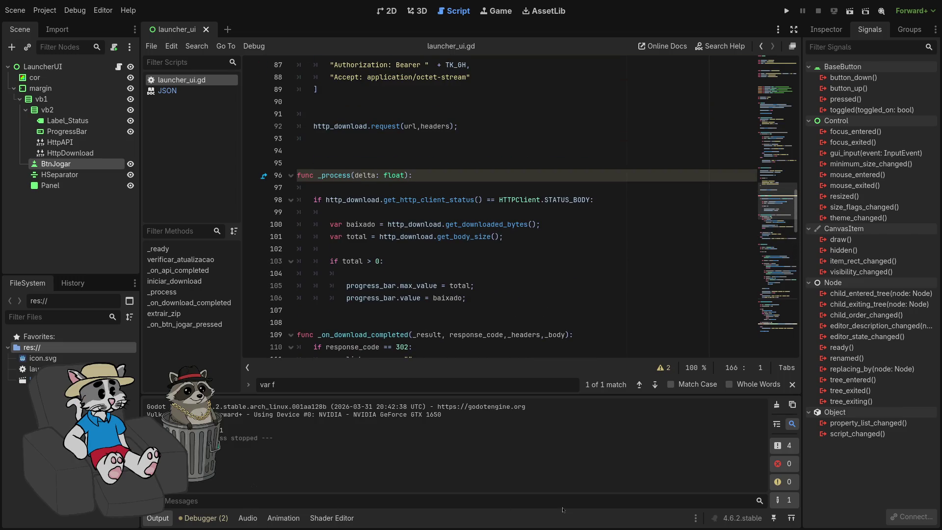
{"action": "scroll", "coordinate": [576, 267], "scroll_direction": "down", "scroll_amount": 2}
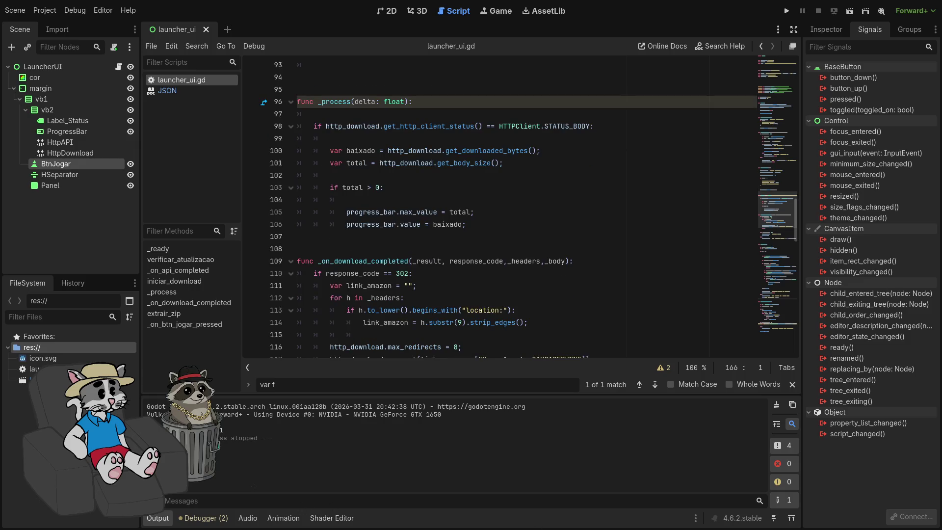
{"action": "scroll", "coordinate": [507, 250], "scroll_direction": "down", "scroll_amount": 1}
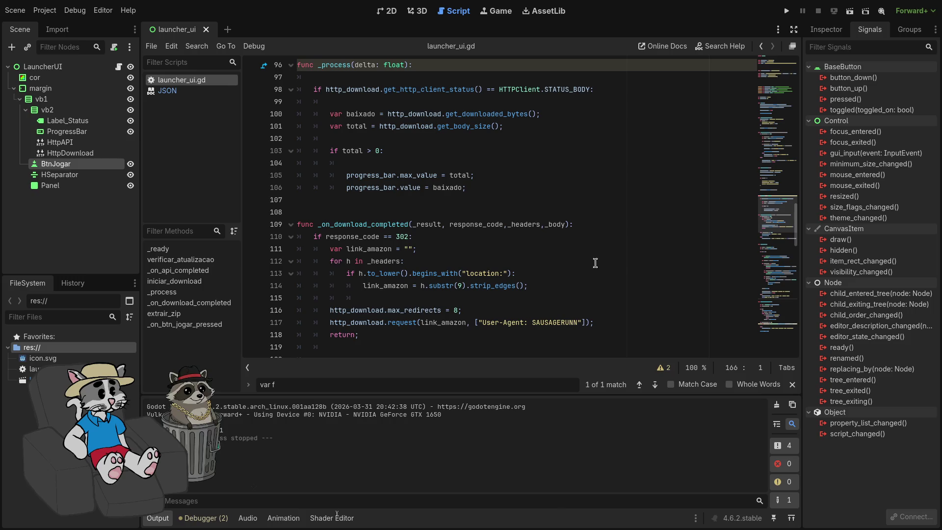
{"action": "scroll", "coordinate": [546, 266], "scroll_direction": "down", "scroll_amount": 1}
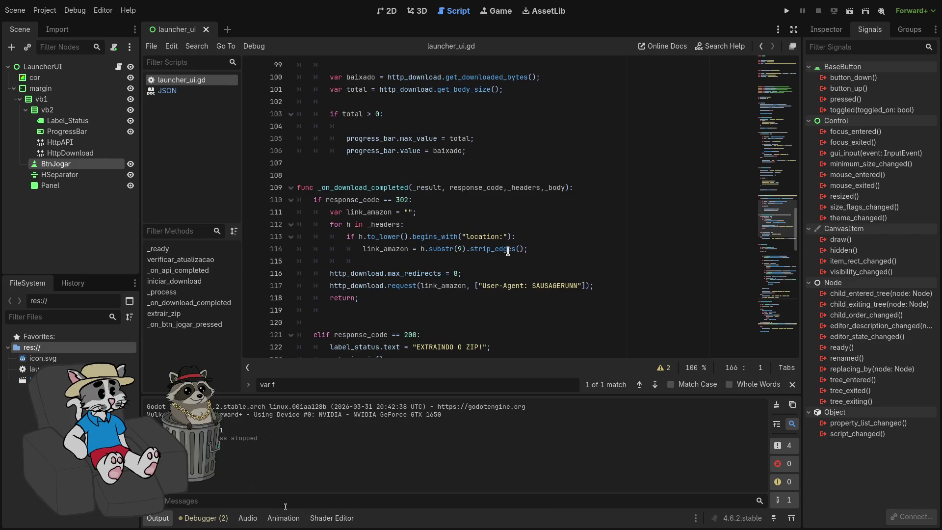
{"action": "scroll", "coordinate": [505, 249], "scroll_direction": "down", "scroll_amount": 3}
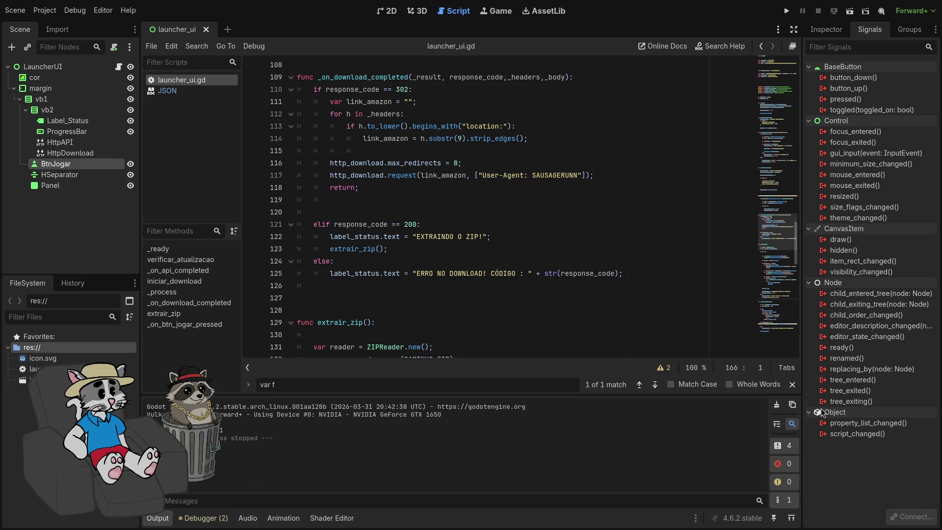
Check the OK constant's documentation from extrair_zip, then return to the script
{"action": "left_click", "coordinate": [366, 249], "text": "ctrl"}
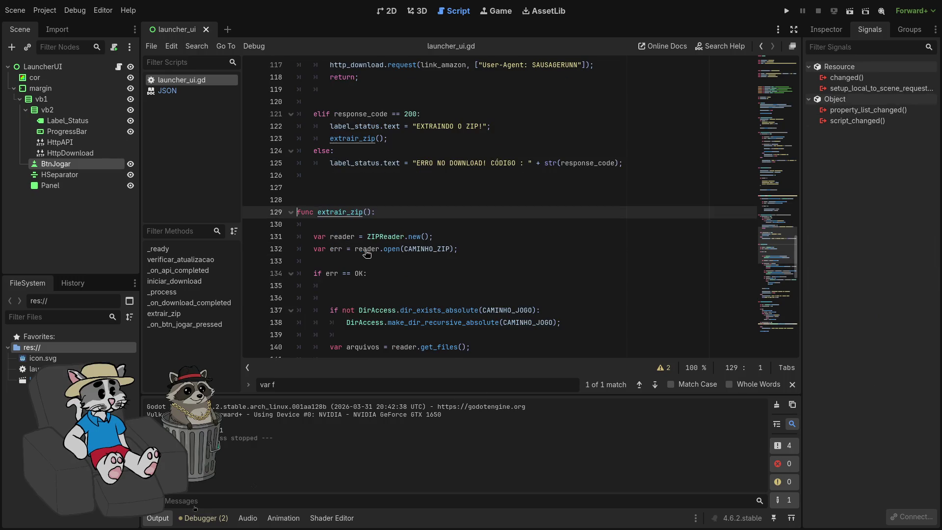
{"action": "scroll", "coordinate": [451, 282], "scroll_direction": "down", "scroll_amount": 10}
{"action": "scroll", "coordinate": [465, 273], "scroll_direction": "down", "scroll_amount": 1}
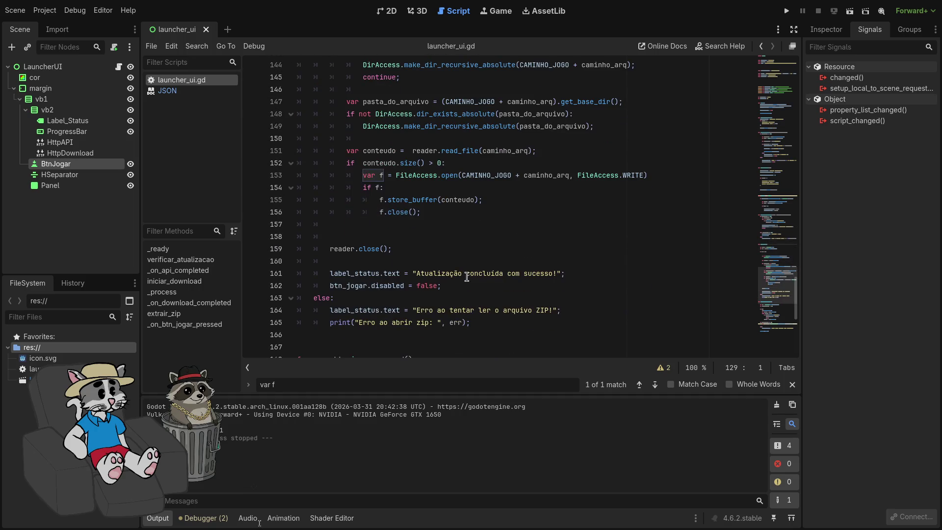
{"action": "scroll", "coordinate": [488, 326], "scroll_direction": "up", "scroll_amount": 6}
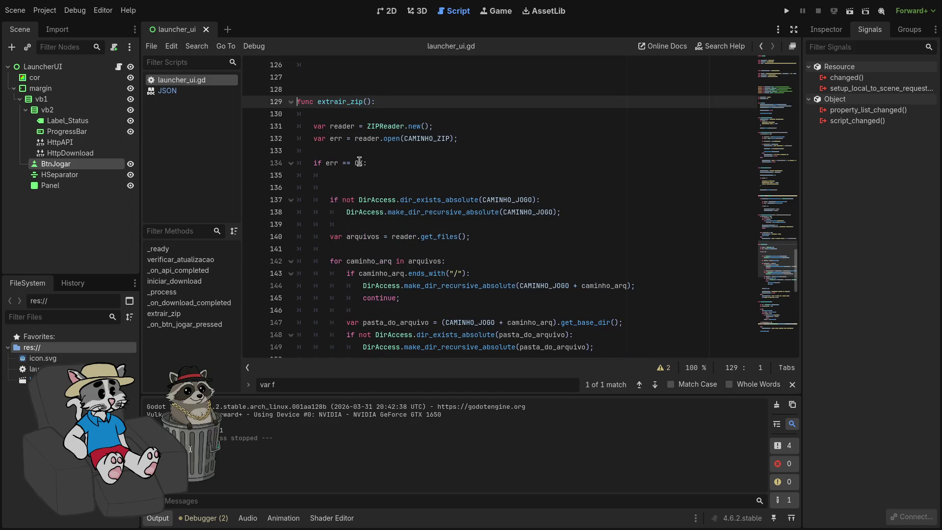
{"action": "mouse_move", "coordinate": [358, 163]}
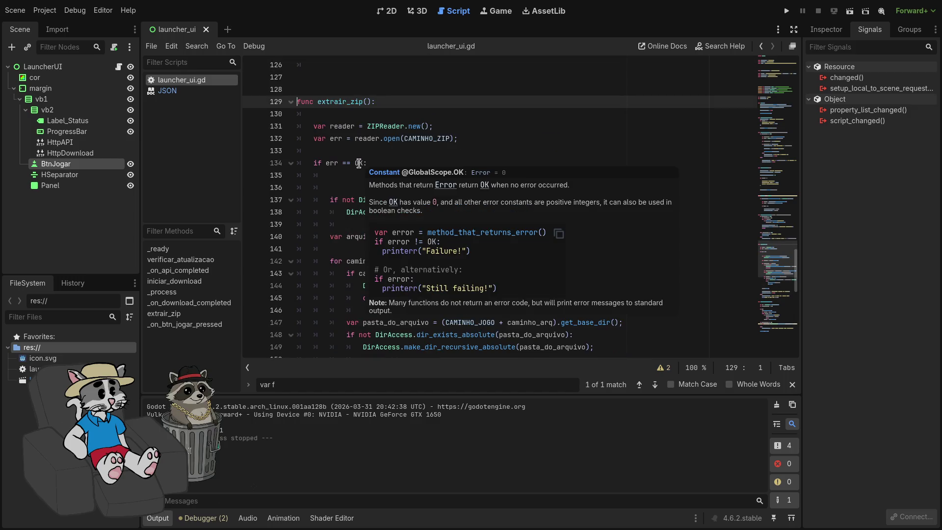
{"action": "scroll", "coordinate": [348, 186], "scroll_direction": "down", "scroll_amount": 5}
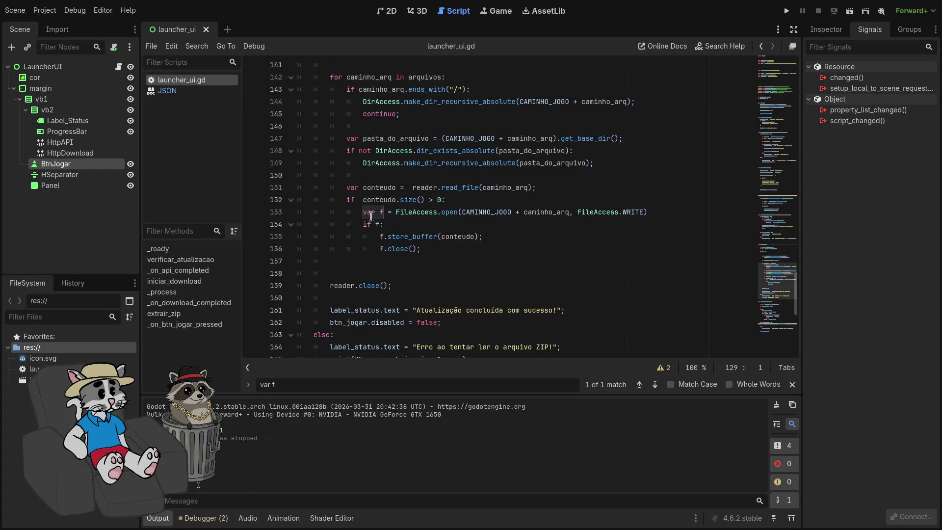
{"action": "scroll", "coordinate": [382, 220], "scroll_direction": "up", "scroll_amount": 6}
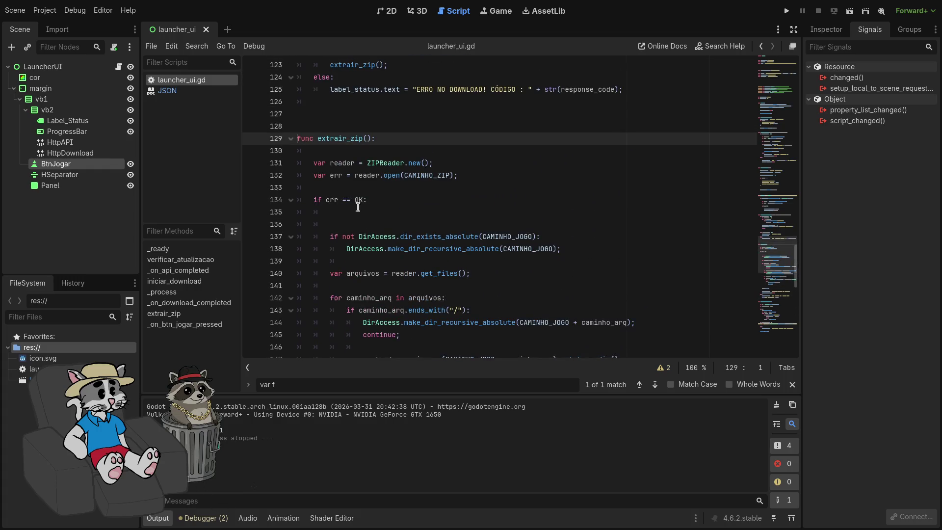
{"action": "mouse_move", "coordinate": [362, 202]}
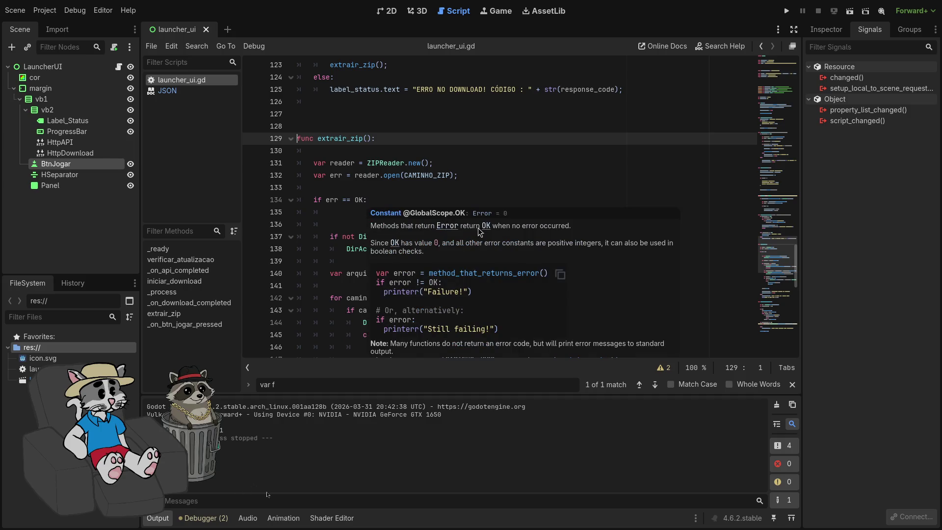
{"action": "left_click", "coordinate": [361, 199], "text": "ctrl"}
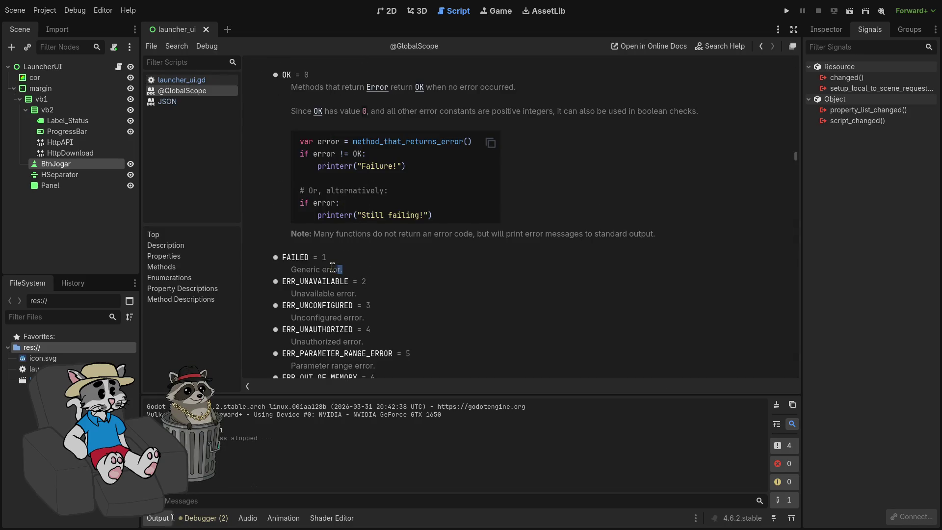
{"action": "left_click_drag", "start_coordinate": [341, 269], "coordinate": [359, 268]}
{"action": "key", "text": "alt+Left"}
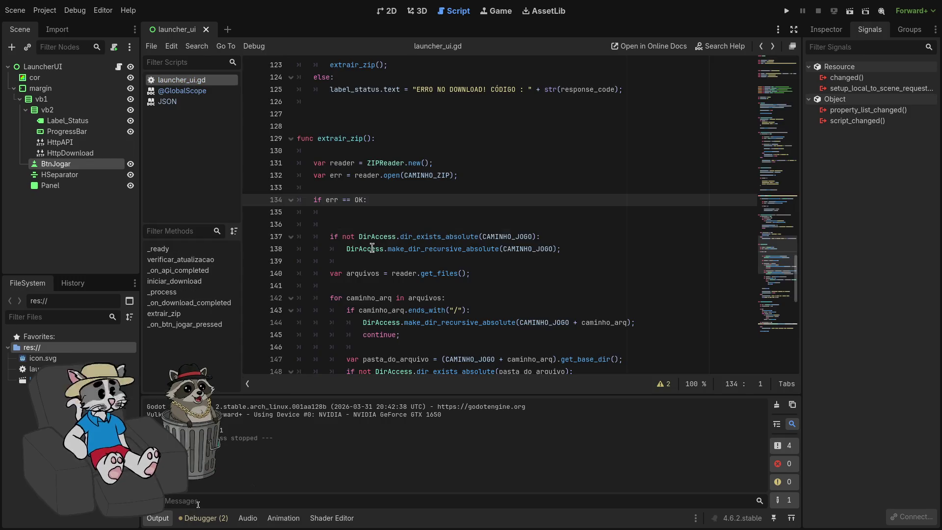
Put the caret at the end of line 131 and run the launcher project
{"action": "scroll", "coordinate": [381, 208], "scroll_direction": "down", "scroll_amount": 8}
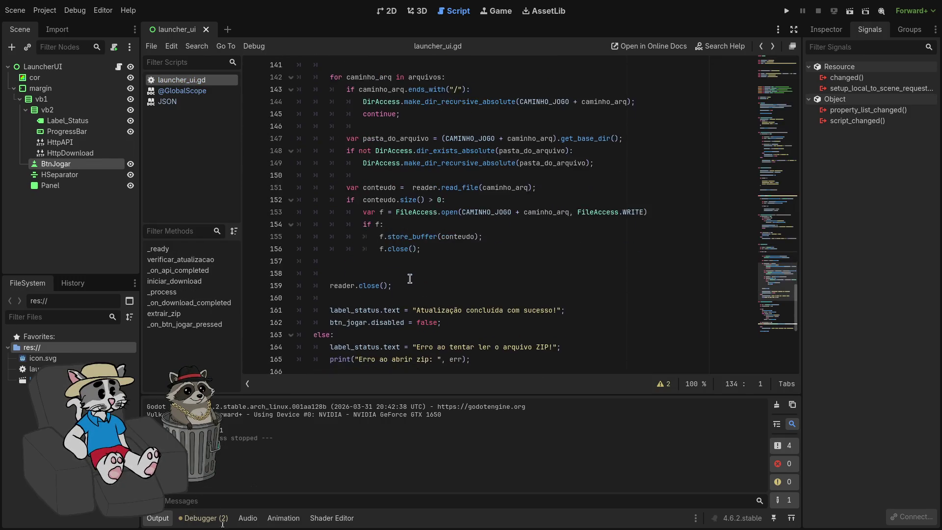
{"action": "mouse_move", "coordinate": [429, 297]}
{"action": "left_mouse_down"}
{"action": "mouse_move", "coordinate": [373, 274]}
{"action": "mouse_move", "coordinate": [302, 147]}
{"action": "left_mouse_up"}
{"action": "left_click", "coordinate": [505, 163]}
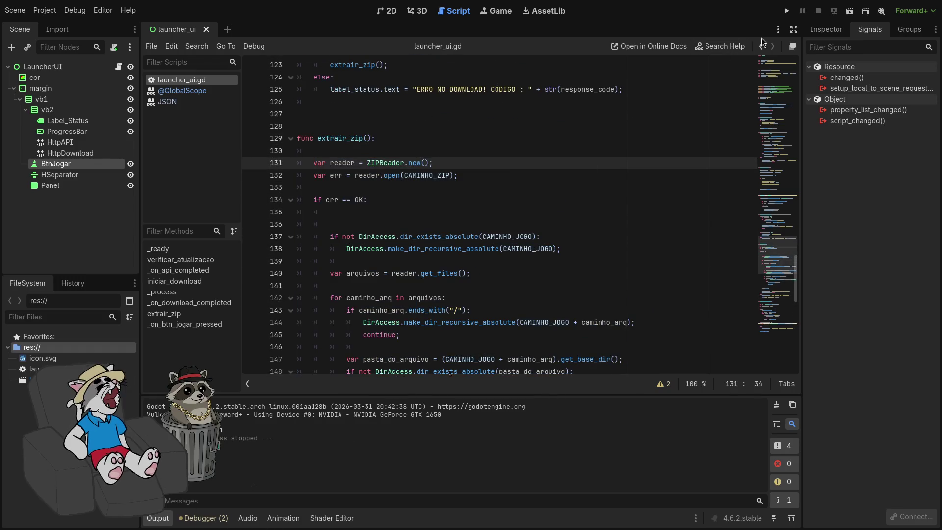
{"action": "left_click", "coordinate": [784, 11]}
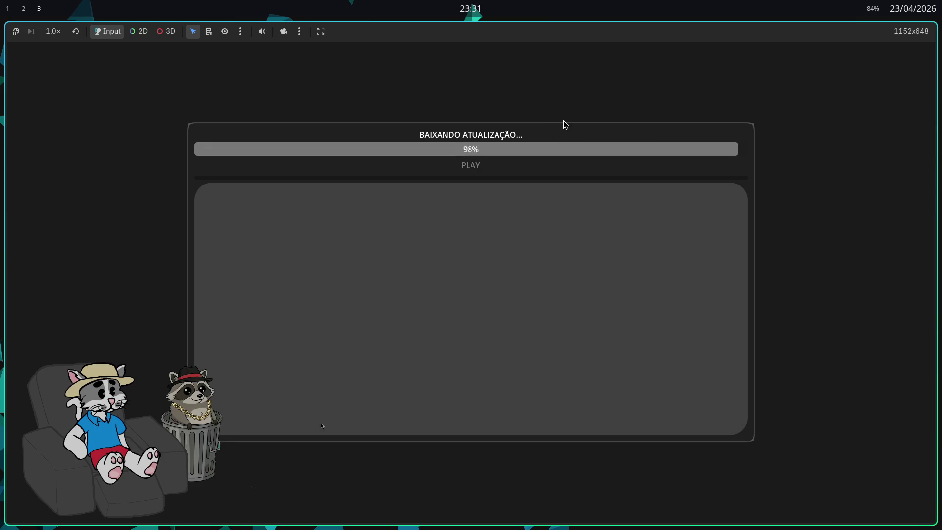
Let the launcher download reach 100% and show the ZIP read error, then stop the game
{"action": "key", "text": "super+f"}
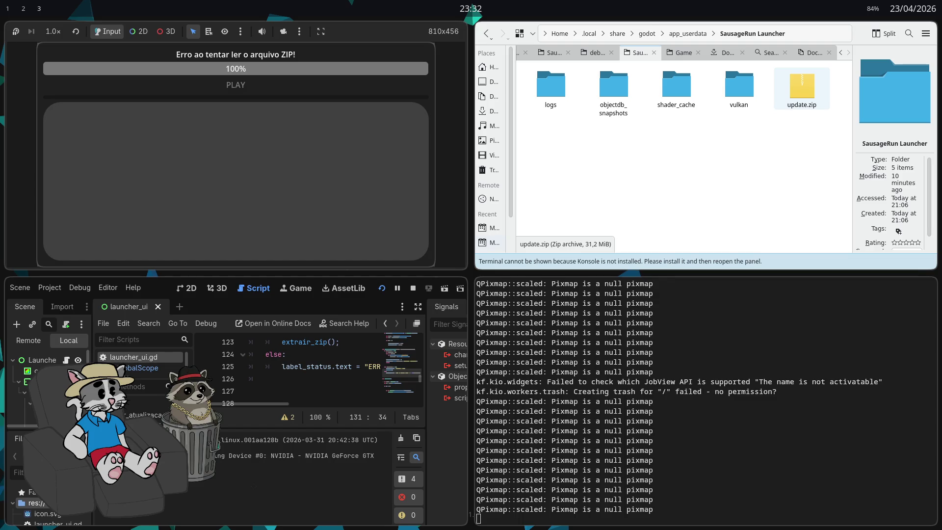
{"action": "key", "text": "F8"}
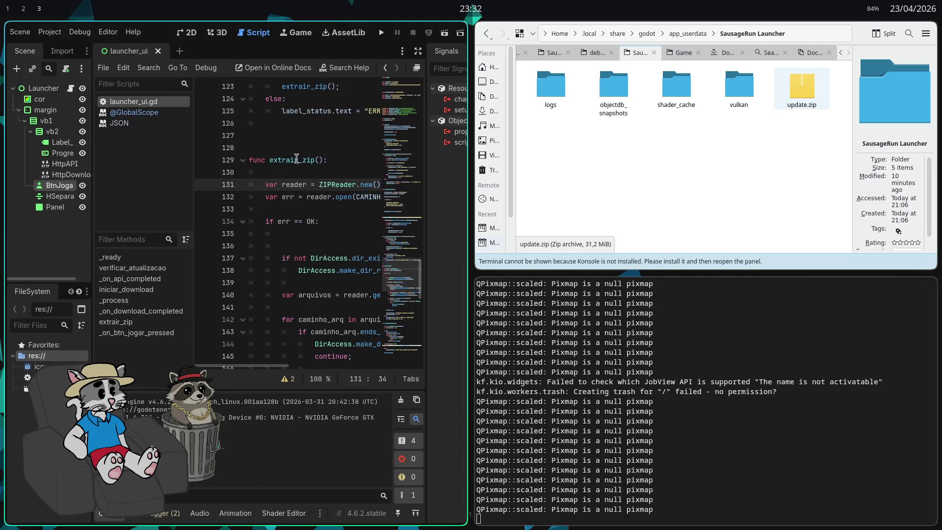
Maximize the editor and place the caret at the end of line 165's ZIP error print
{"action": "key", "text": "super+f"}
{"action": "scroll", "coordinate": [434, 190], "scroll_direction": "down", "scroll_amount": 12}
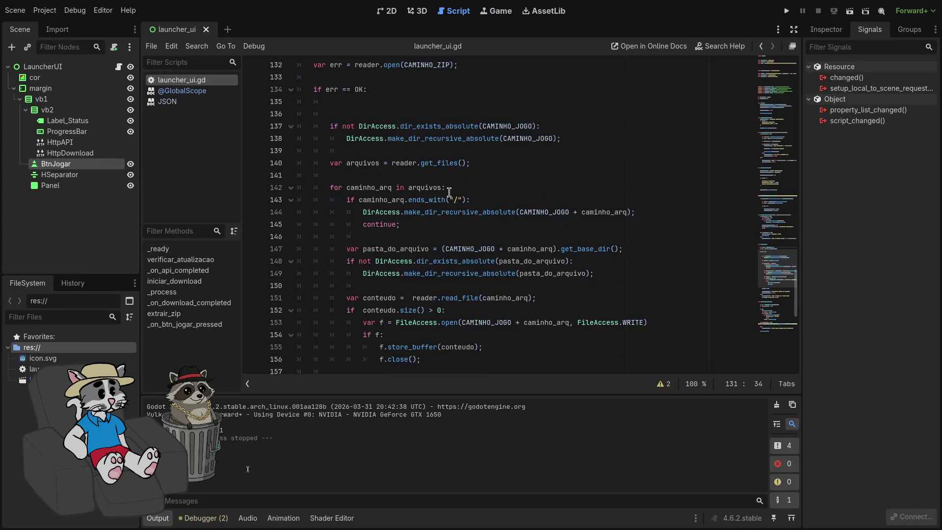
{"action": "scroll", "coordinate": [454, 203], "scroll_direction": "down", "scroll_amount": 2}
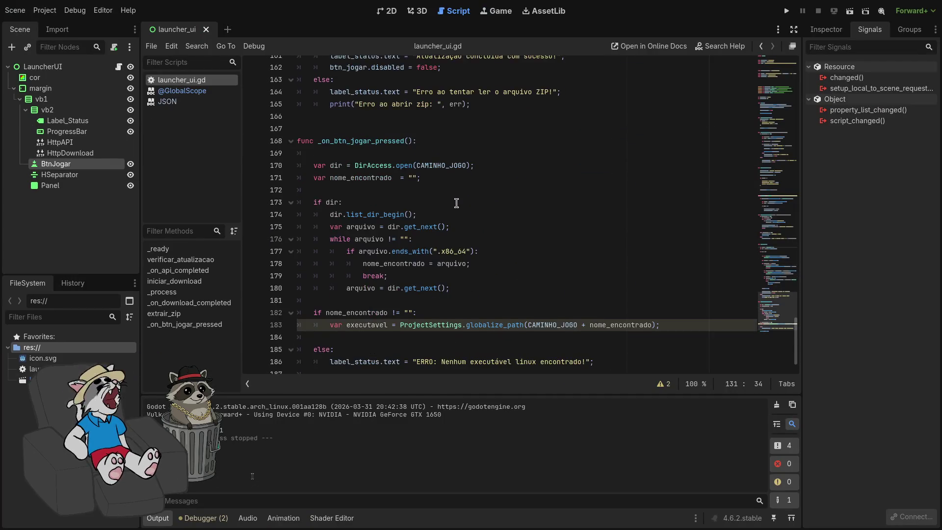
{"action": "scroll", "coordinate": [476, 245], "scroll_direction": "up", "scroll_amount": 4}
{"action": "scroll", "coordinate": [475, 248], "scroll_direction": "up", "scroll_amount": 2}
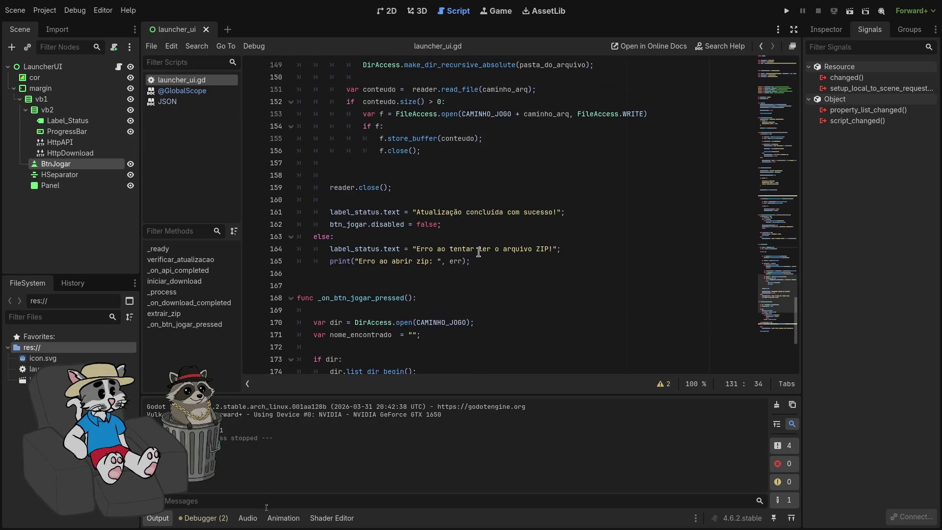
{"action": "left_click", "coordinate": [476, 261]}
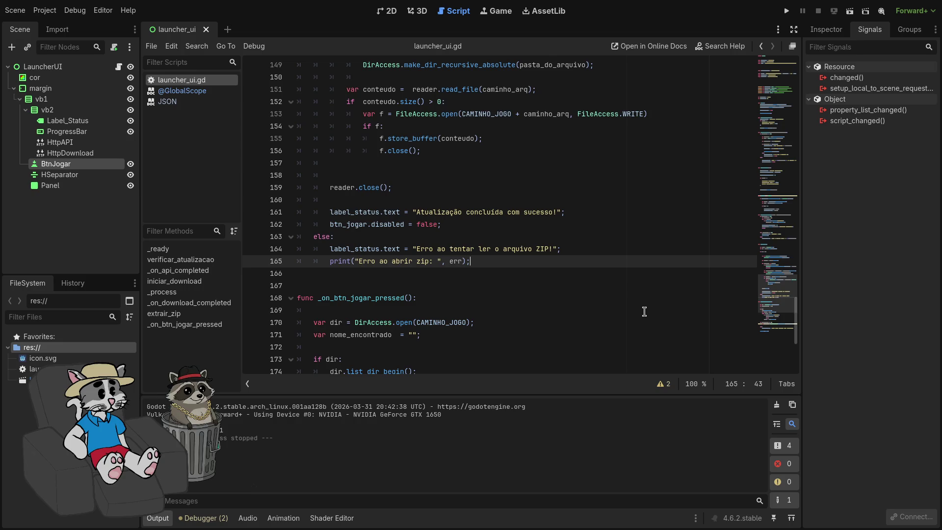
{"action": "key", "text": "super+Return"}
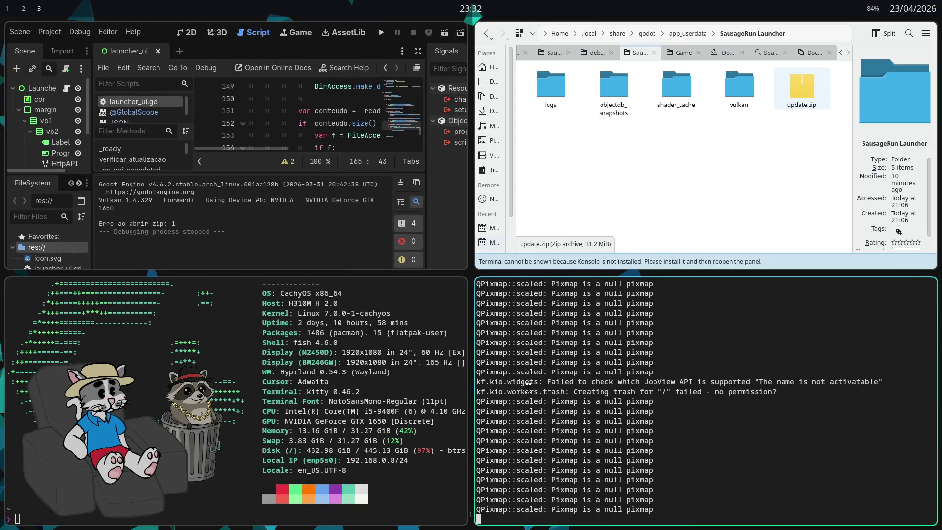
In a new kitty terminal, start a file command on ~/.local/share/godot/app_userdata/SausageRun Launcher
{"action": "key", "text": "super+q"}
{"action": "key", "text": "super+q"}
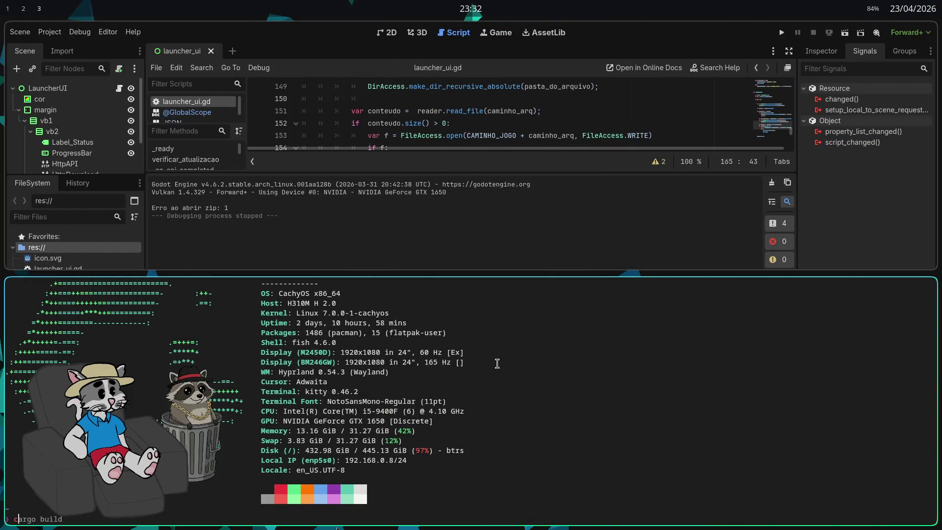
{"action": "type", "text": "file "}
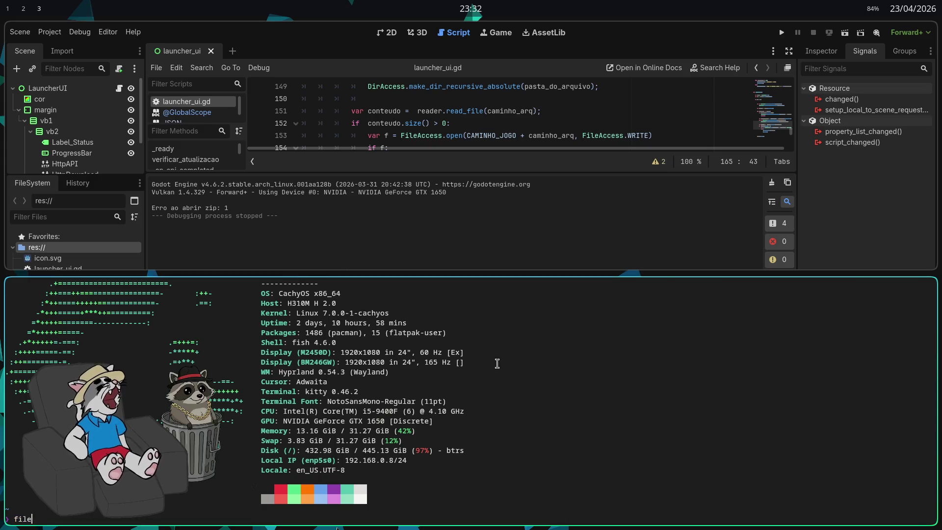
{"action": "type", "text": "~/"}
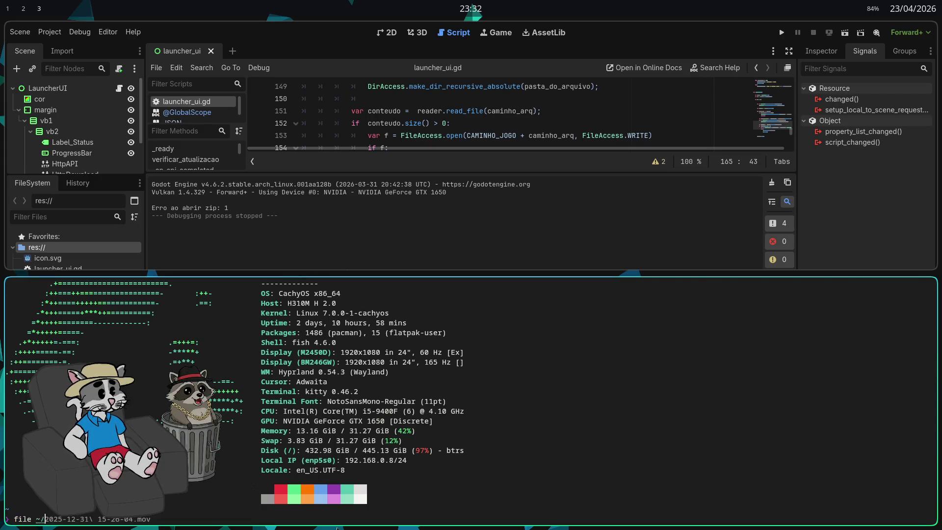
{"action": "type", "text": ".local/s"}
{"action": "type", "text": "hare/godot//app_"}
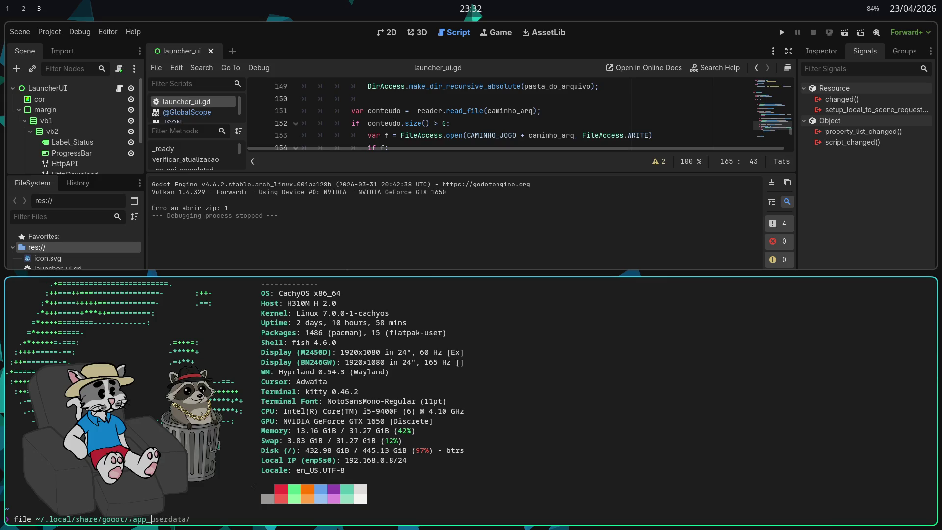
{"action": "key", "text": "Right"}
{"action": "type", "text": "S"}
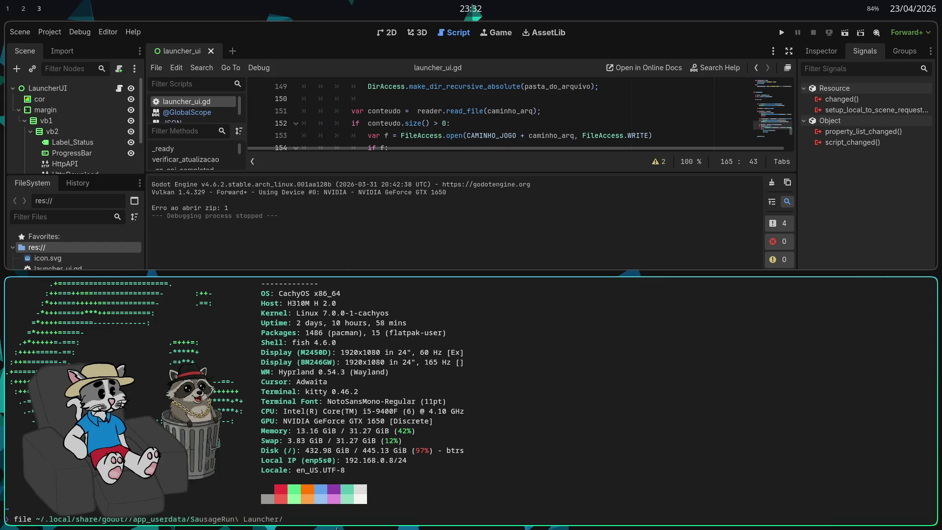
{"action": "type", "text": "AU"}
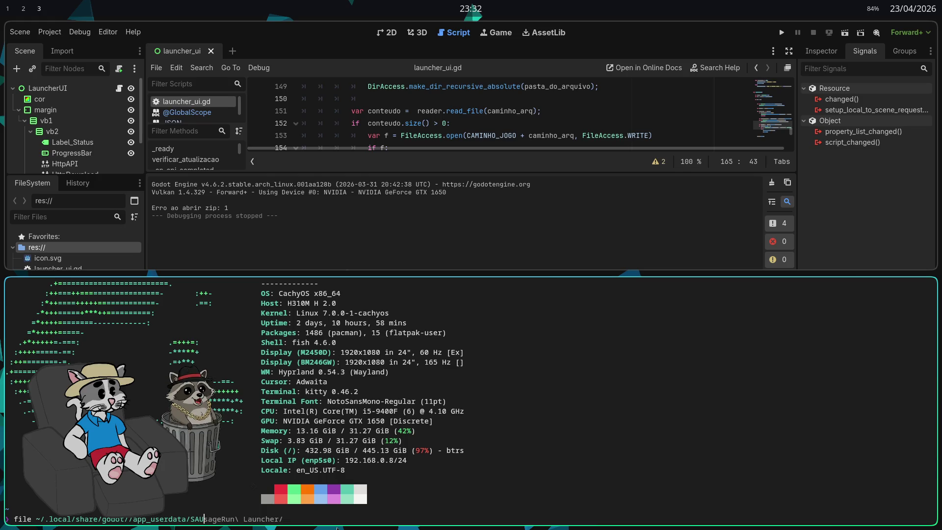
{"action": "type", "text": "SAGE"}
{"action": "type", "text": "Run\\ Launcher/"}
{"action": "key", "text": "Tab"}
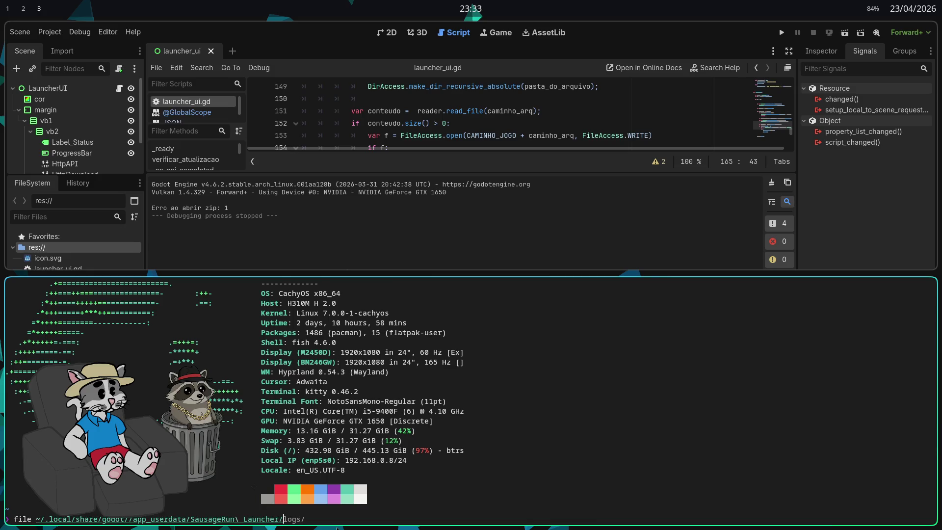
{"action": "key", "text": "Tab"}
{"action": "key", "text": "BackSpace"}
{"action": "key", "text": "BackSpace"}
{"action": "key", "text": "BackSpace"}
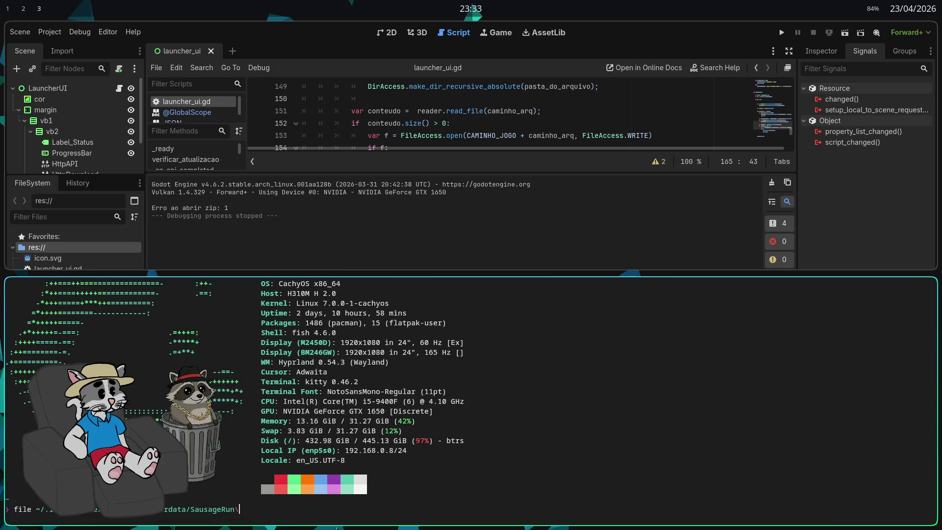
{"action": "key", "text": "BackSpace"}
Fix the path to 'SausageRun\ Launcher/update.zip', then close the terminal to refocus Godot
{"action": "key", "text": "ctrl+w"}
{"action": "type", "text": "mult3d/"}
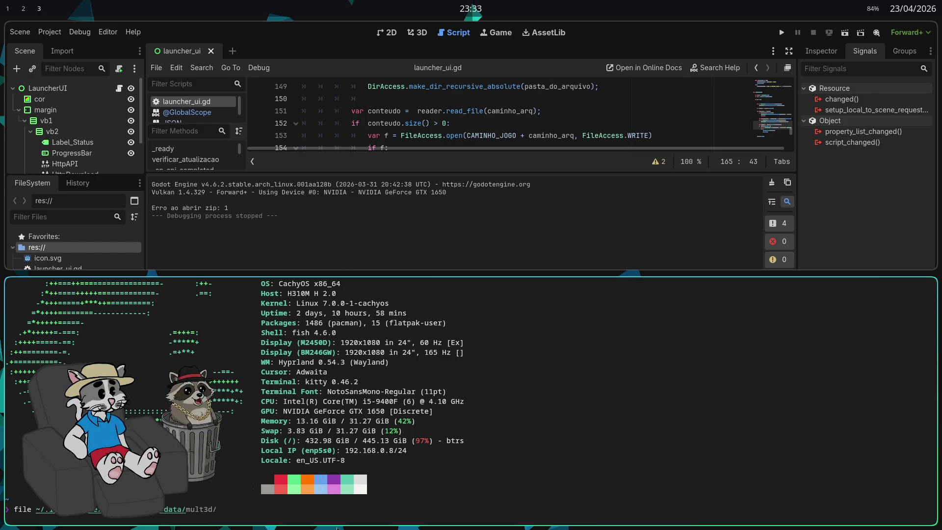
{"action": "key", "text": "ctrl+w"}
{"action": "type", "text": "Sa"}
{"action": "key", "text": "BackSpace"}
{"action": "key", "text": "BackSpace"}
{"action": "key", "text": "BackSpace"}
{"action": "type", "text": "SAU"}
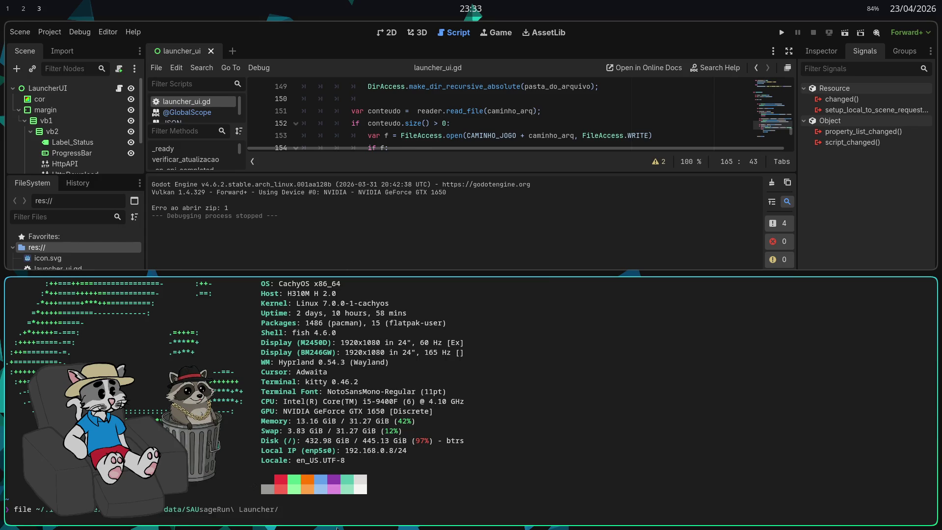
{"action": "type", "text": "SAGERUN"}
{"action": "key", "text": "BackSpace"}
{"action": "key", "text": "Tab"}
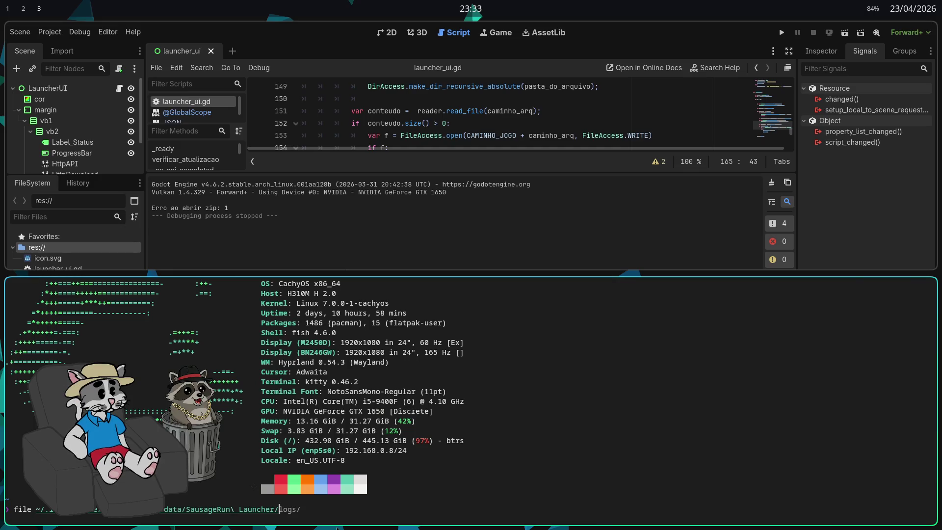
{"action": "key", "text": "BackSpace"}
{"action": "key", "text": "BackSpace"}
{"action": "key", "text": "BackSpace"}
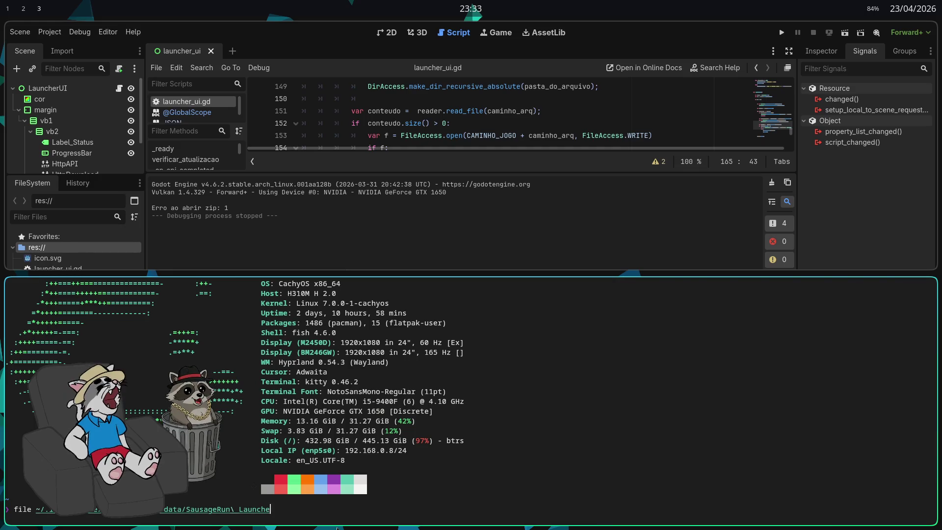
{"action": "type", "text": "Launcher/update.zip"}
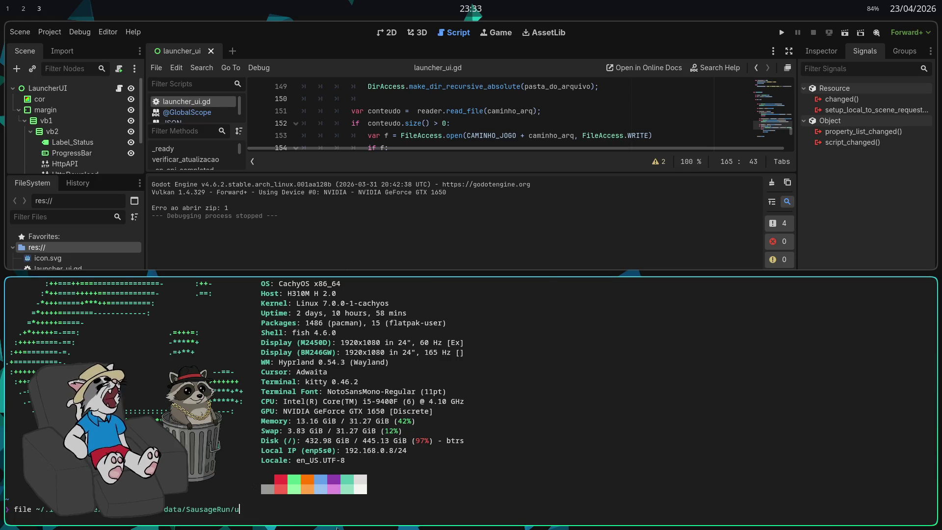
{"action": "key", "text": "Tab"}
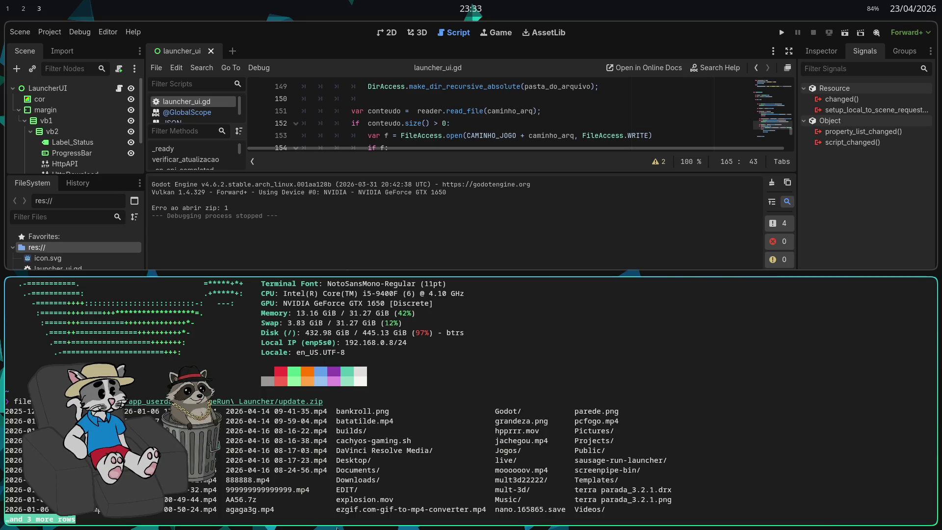
{"action": "key", "text": "Escape"}
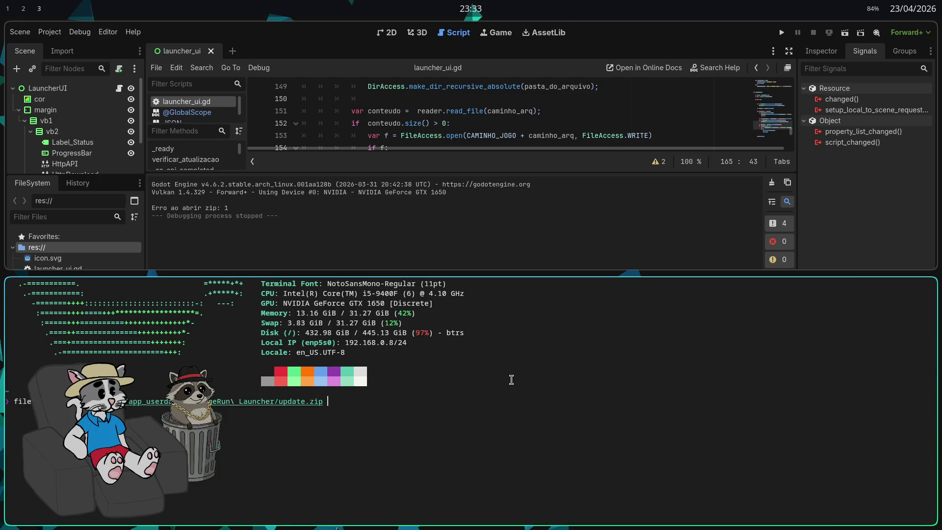
{"action": "key", "text": "super+c"}
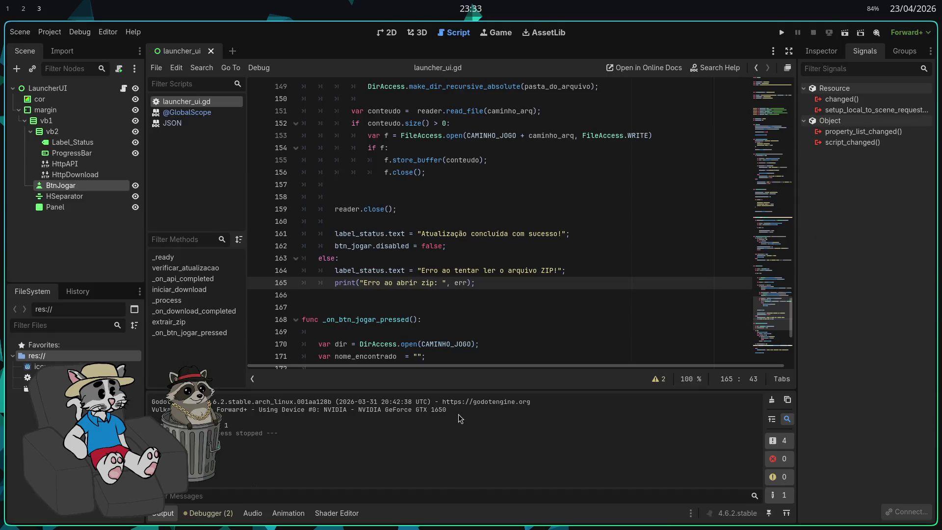
{"action": "scroll", "coordinate": [495, 295], "scroll_direction": "up", "scroll_amount": 15}
{"action": "scroll", "coordinate": [491, 296], "scroll_direction": "up", "scroll_amount": 10}
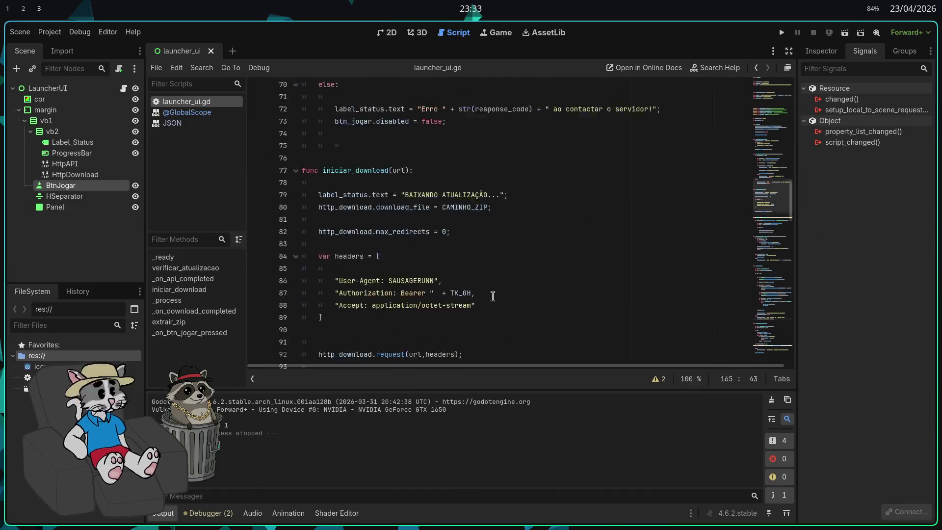
{"action": "scroll", "coordinate": [486, 299], "scroll_direction": "up", "scroll_amount": 16}
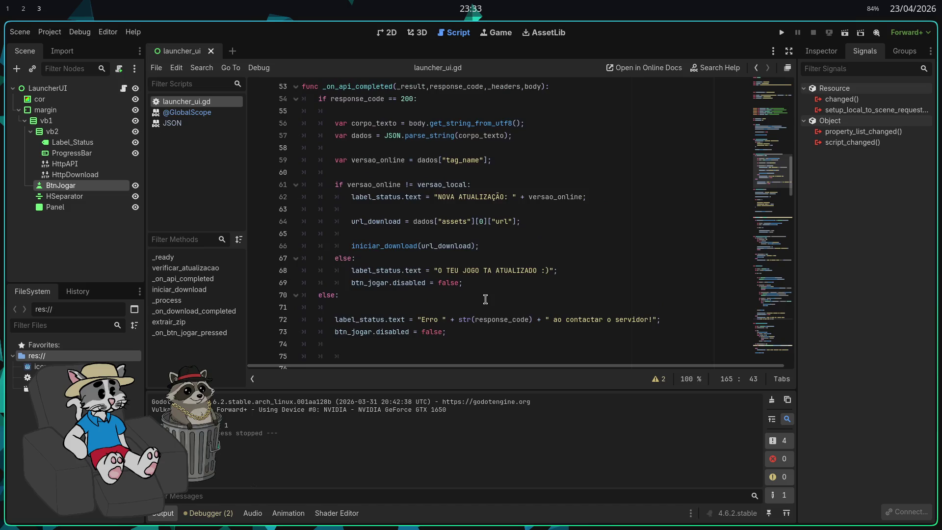
{"action": "scroll", "coordinate": [490, 299], "scroll_direction": "up", "scroll_amount": 4}
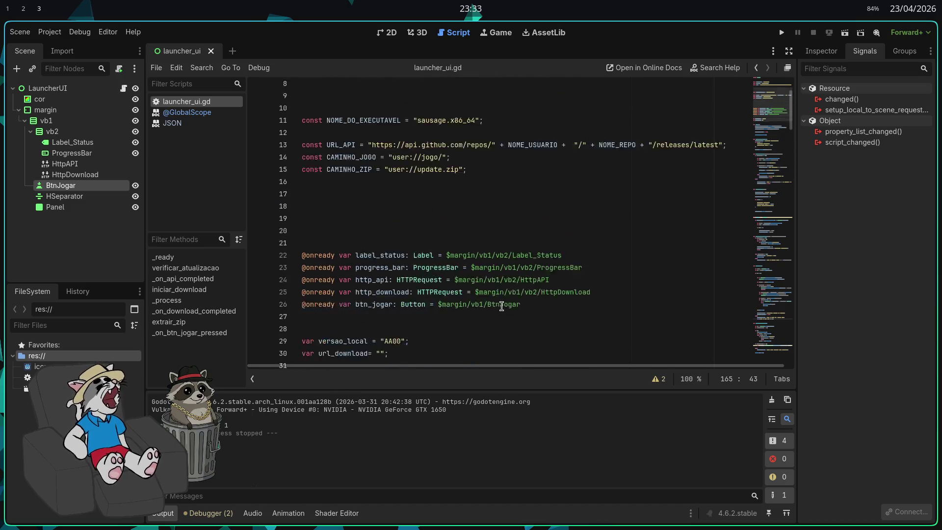
{"action": "scroll", "coordinate": [496, 263], "scroll_direction": "up", "scroll_amount": 1}
{"action": "scroll", "coordinate": [510, 252], "scroll_direction": "down", "scroll_amount": 5}
{"action": "scroll", "coordinate": [515, 251], "scroll_direction": "up", "scroll_amount": 5}
{"action": "scroll", "coordinate": [519, 253], "scroll_direction": "down", "scroll_amount": 10}
{"action": "scroll", "coordinate": [523, 255], "scroll_direction": "down", "scroll_amount": 4}
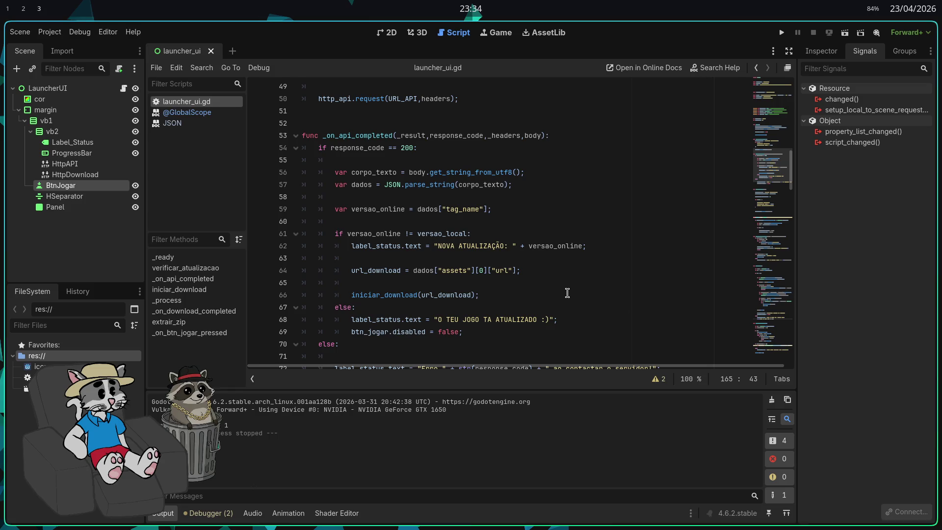
{"action": "scroll", "coordinate": [432, 264], "scroll_direction": "down", "scroll_amount": 6}
{"action": "scroll", "coordinate": [433, 264], "scroll_direction": "down", "scroll_amount": 6}
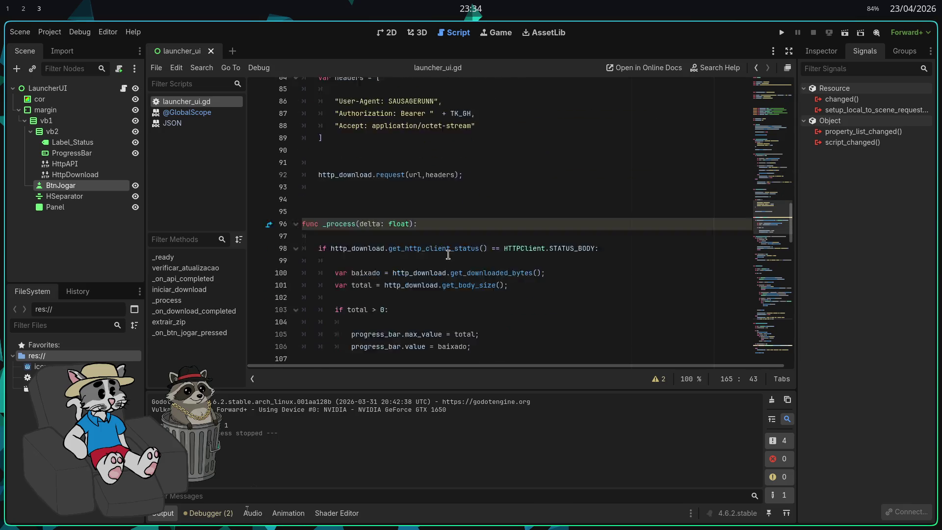
{"action": "scroll", "coordinate": [442, 197], "scroll_direction": "up", "scroll_amount": 3}
{"action": "left_click", "coordinate": [466, 136], "text": "ctrl"}
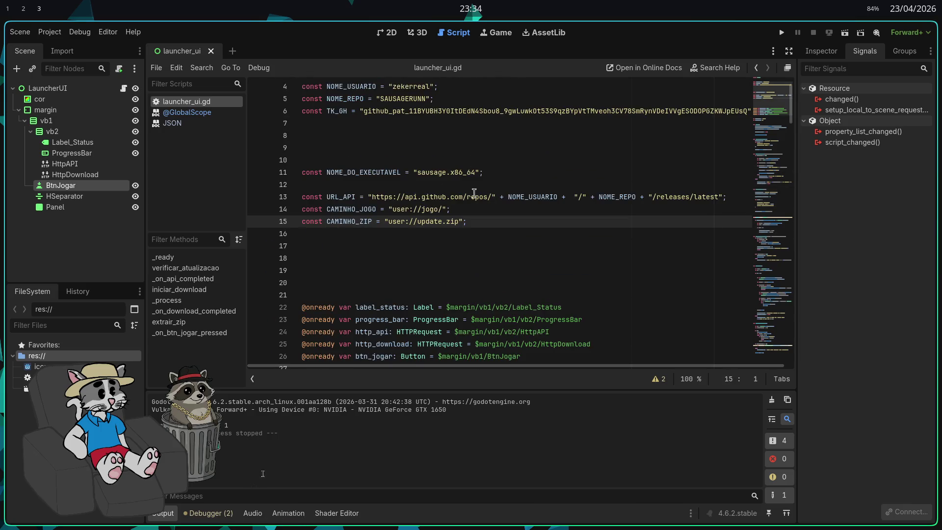
{"action": "left_click", "coordinate": [456, 222]}
{"action": "scroll", "coordinate": [454, 224], "scroll_direction": "down", "scroll_amount": 2}
{"action": "scroll", "coordinate": [454, 225], "scroll_direction": "down", "scroll_amount": 1}
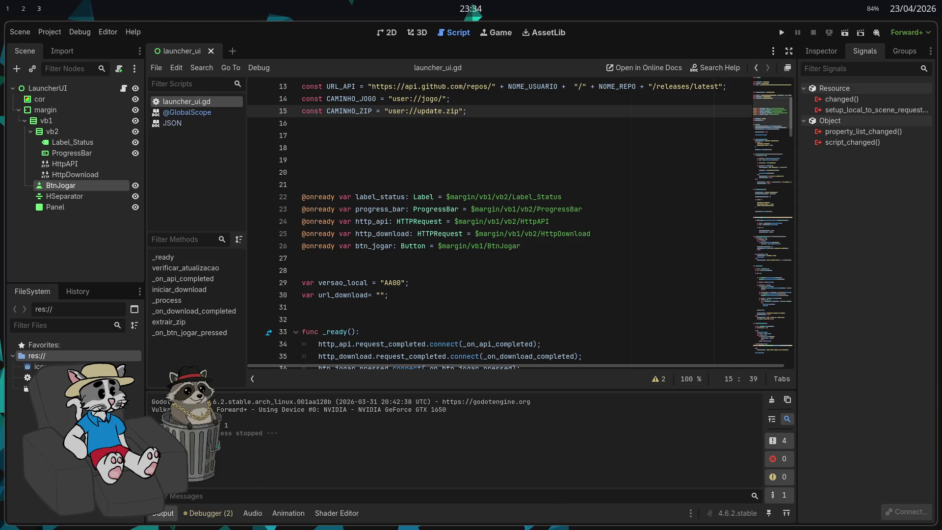
{"action": "scroll", "coordinate": [549, 311], "scroll_direction": "up", "scroll_amount": 1}
{"action": "scroll", "coordinate": [549, 311], "scroll_direction": "down", "scroll_amount": 1}
{"action": "scroll", "coordinate": [535, 304], "scroll_direction": "down", "scroll_amount": 1}
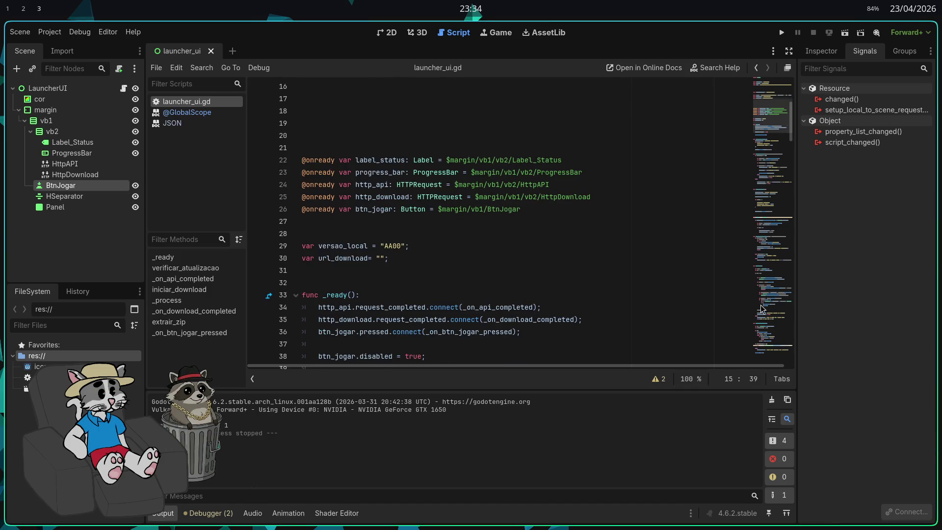
{"action": "scroll", "coordinate": [521, 288], "scroll_direction": "down", "scroll_amount": 12}
{"action": "scroll", "coordinate": [540, 267], "scroll_direction": "down", "scroll_amount": 11}
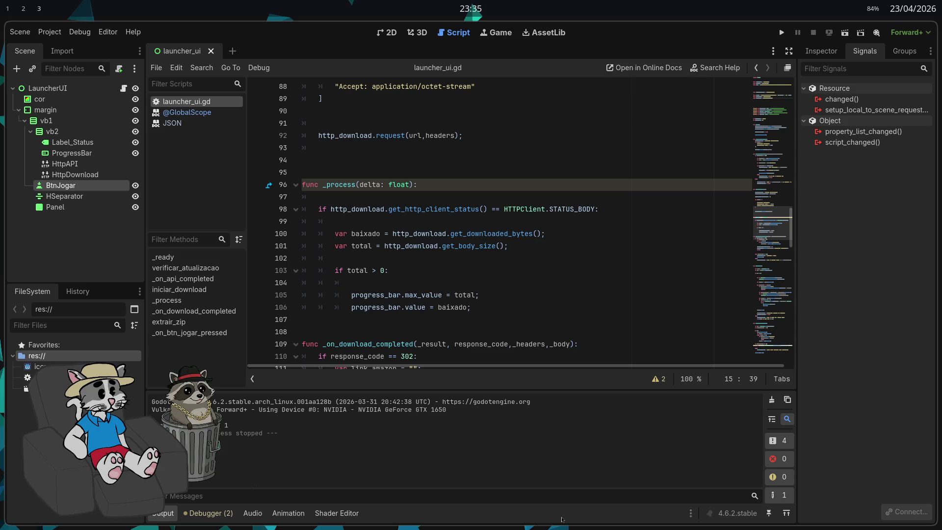
{"action": "scroll", "coordinate": [555, 257], "scroll_direction": "up", "scroll_amount": 3}
{"action": "scroll", "coordinate": [546, 245], "scroll_direction": "down", "scroll_amount": 3}
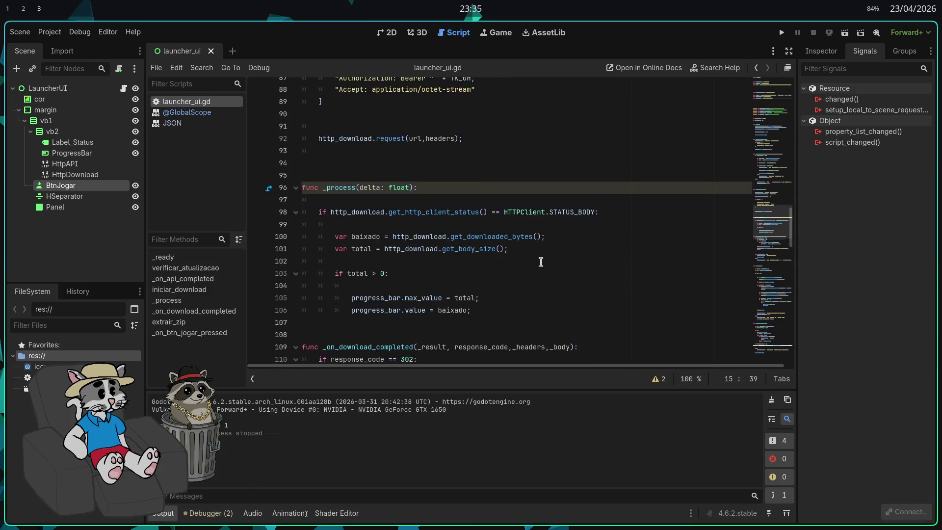
{"action": "scroll", "coordinate": [540, 260], "scroll_direction": "down", "scroll_amount": 5}
{"action": "scroll", "coordinate": [532, 251], "scroll_direction": "down", "scroll_amount": 2}
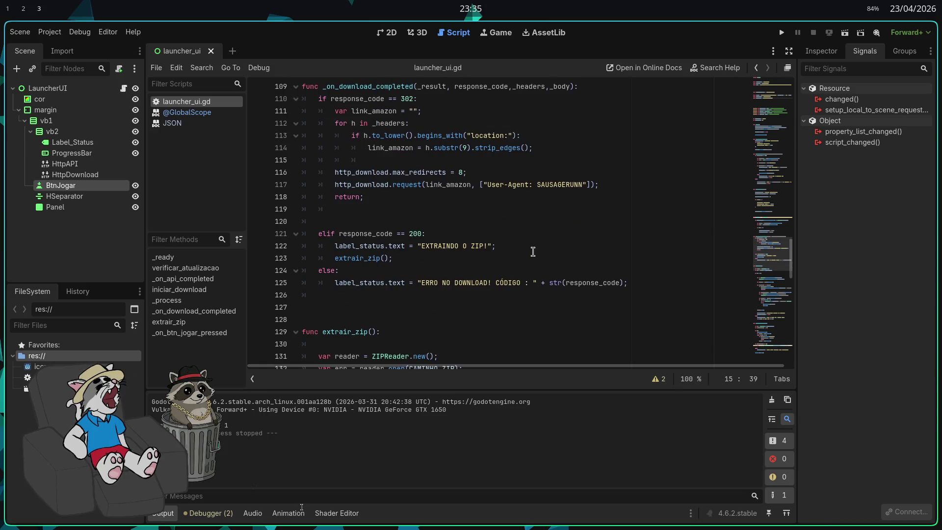
{"action": "scroll", "coordinate": [532, 251], "scroll_direction": "down", "scroll_amount": 4}
{"action": "scroll", "coordinate": [513, 256], "scroll_direction": "down", "scroll_amount": 1}
{"action": "scroll", "coordinate": [474, 238], "scroll_direction": "up", "scroll_amount": 1}
{"action": "scroll", "coordinate": [472, 239], "scroll_direction": "down", "scroll_amount": 1}
{"action": "mouse_move", "coordinate": [471, 240]}
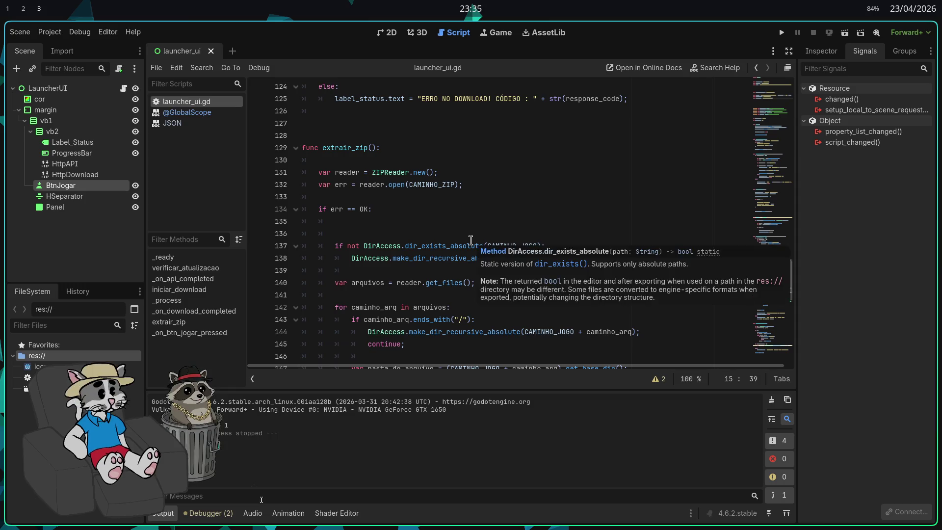
{"action": "scroll", "coordinate": [471, 240], "scroll_direction": "down", "scroll_amount": 2}
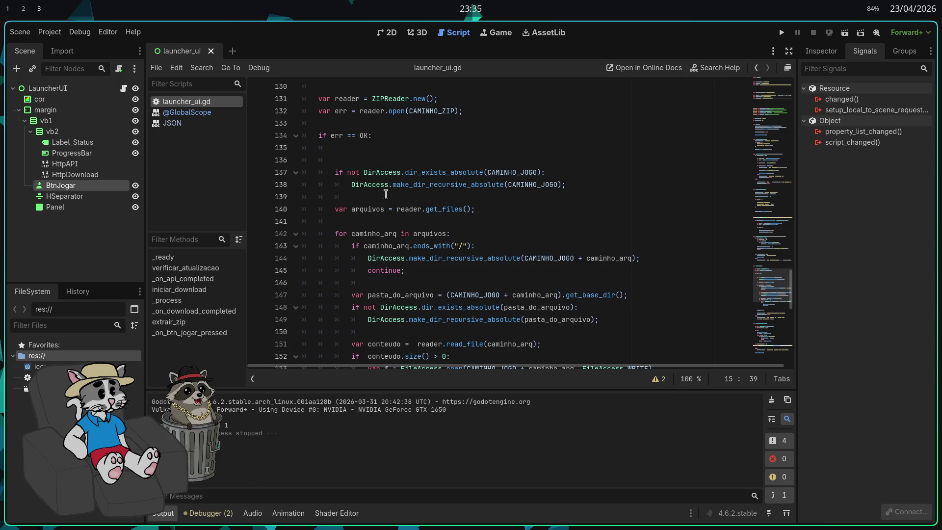
{"action": "left_click", "coordinate": [584, 171]}
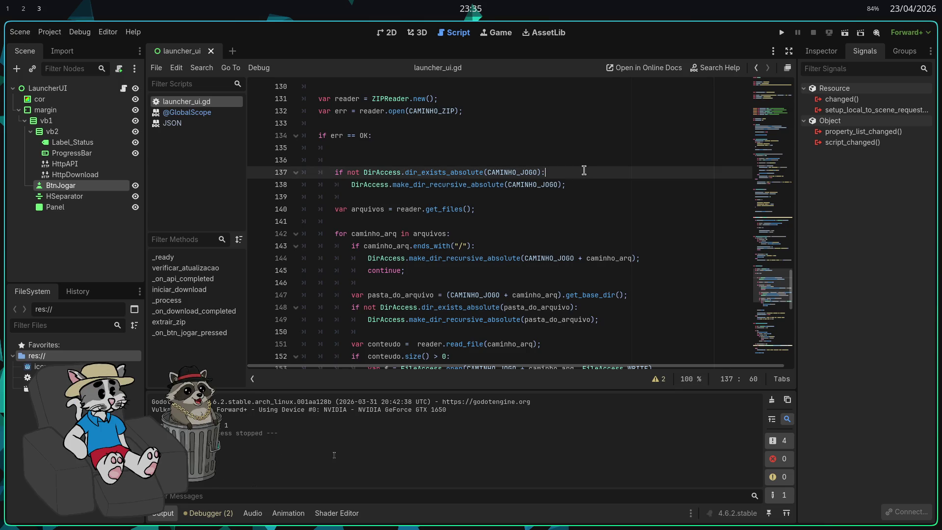
Under the dir_exists_absolute check, set label_status.text to an error that the file doesn't exist at user://
{"action": "key", "text": "Return"}
{"action": "type", "text": "la"}
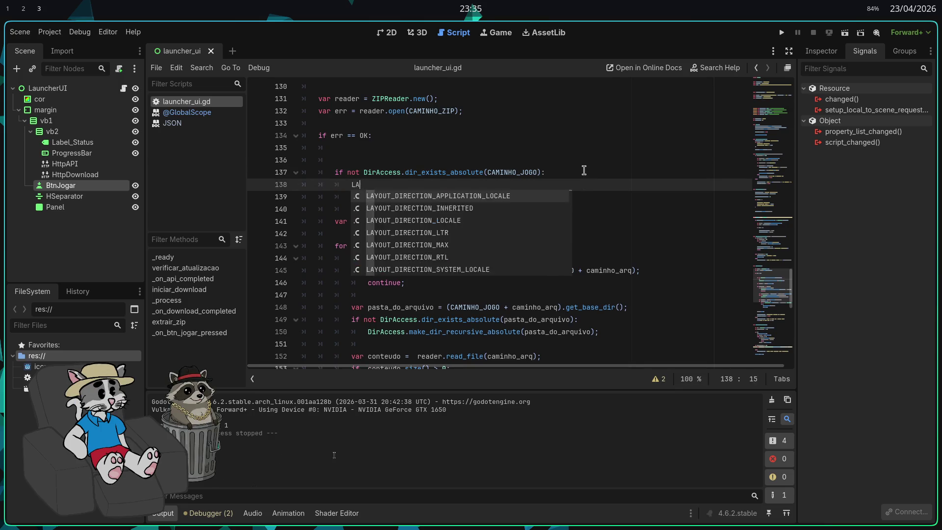
{"action": "type", "text": "bel_status.text = \"e"}
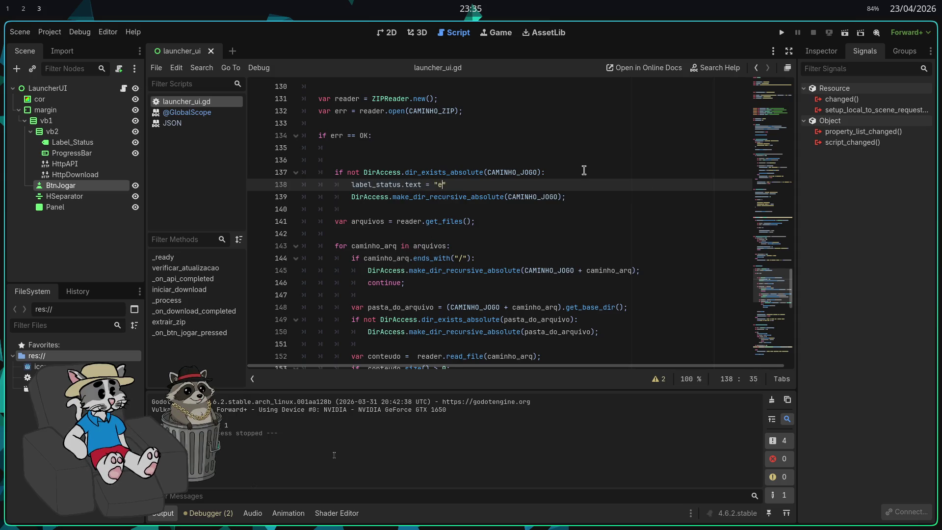
{"action": "type", "text": "RRO: "}
{"action": "type", "text": "o arquivo n"}
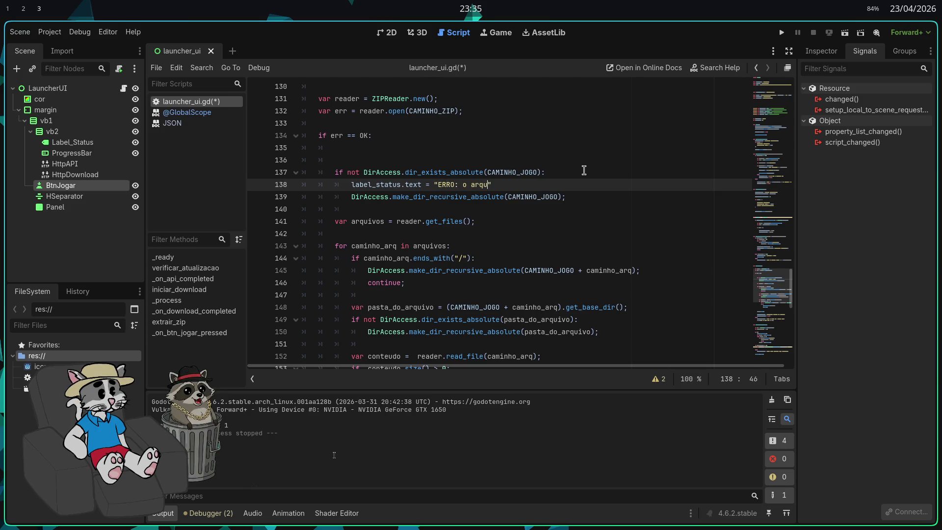
{"action": "type", "text": "o existe no caminho u"}
{"action": "type", "text": "ser:"}
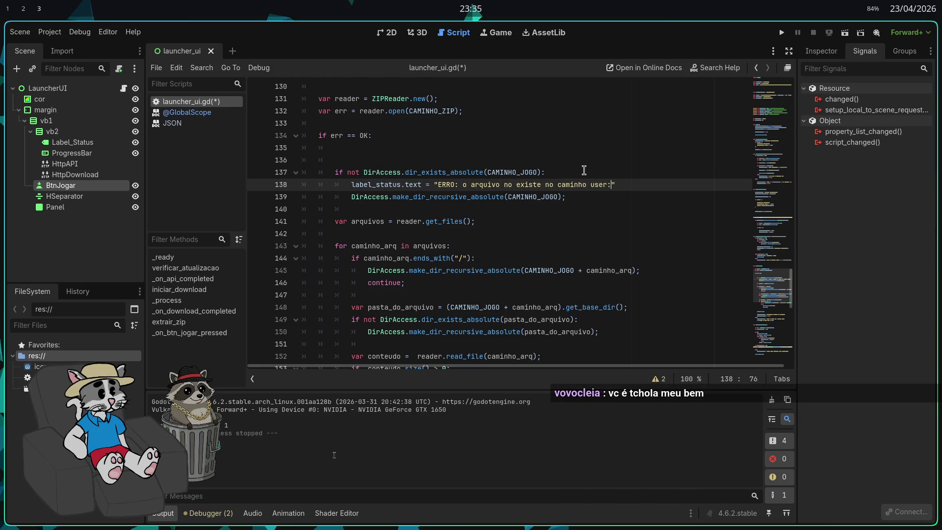
{"action": "type", "text": "//"}
{"action": "key", "text": "Return"}
Add print("CAMINHO TENTADO: ", ProjectSettings.globalize_path(CAMINHO_ZIP))
{"action": "type", "text": "pri"}
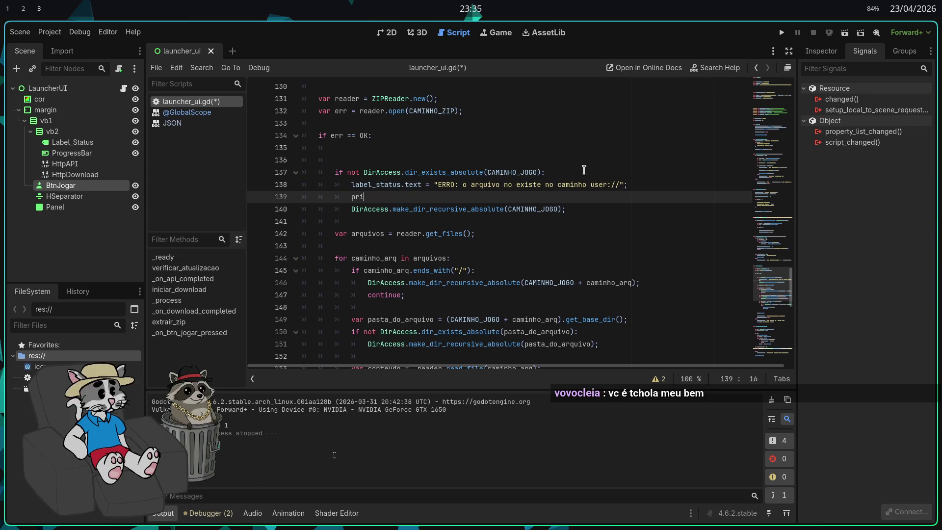
{"action": "type", "text": "nt(\"CAM"}
{"action": "type", "text": "INHO TENTAD"}
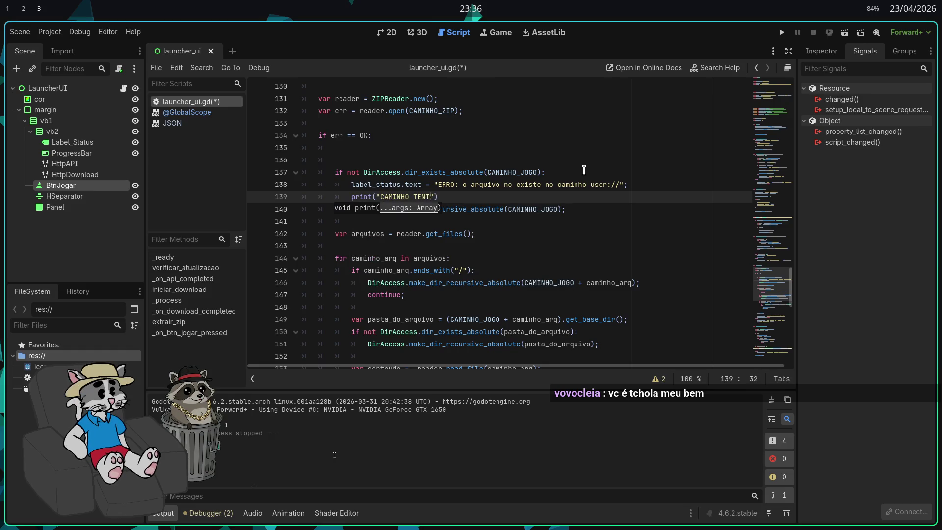
{"action": "type", "text": "O:"}
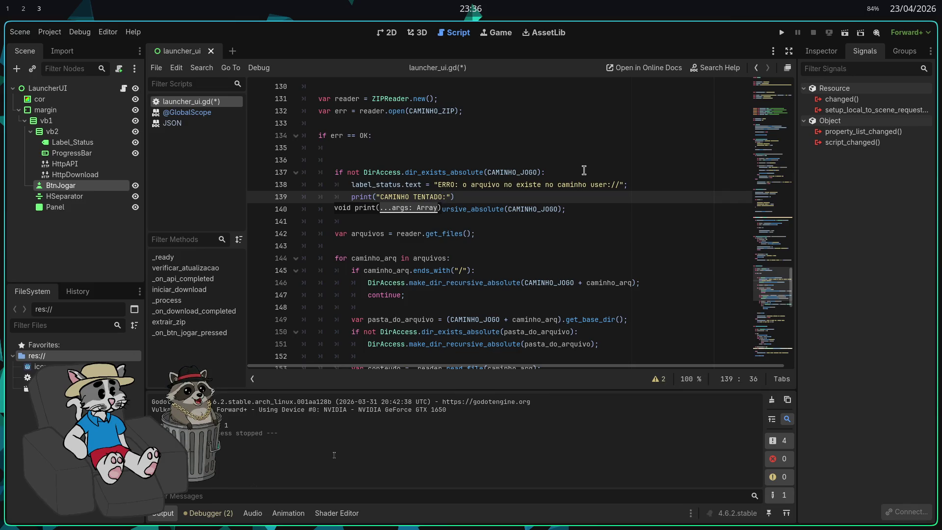
{"action": "type", "text": " \", PROJECT"}
{"action": "key", "text": "Return"}
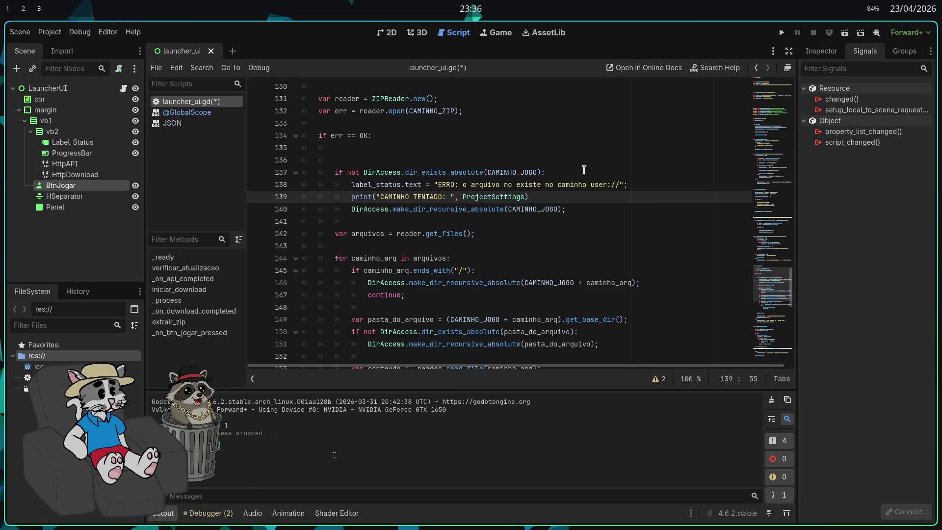
{"action": "type", "text": ".glo"}
{"action": "key", "text": "Return"}
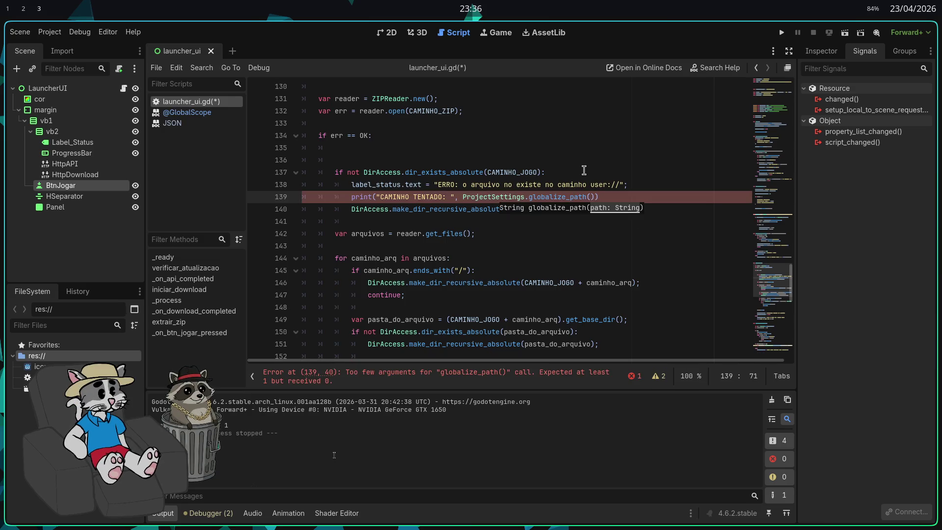
{"action": "type", "text": "Caminho"}
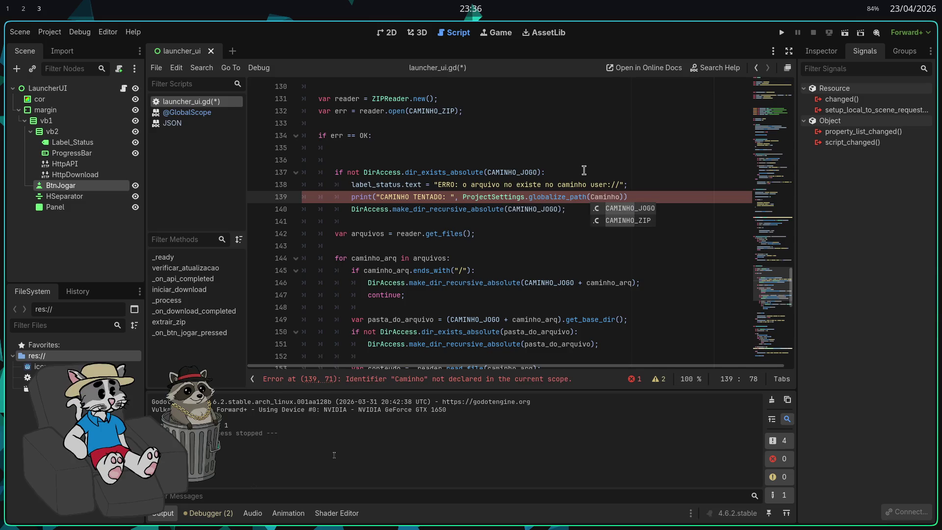
{"action": "key", "text": "Down"}
{"action": "key", "text": "Return"}
{"action": "type", "text": "));"}
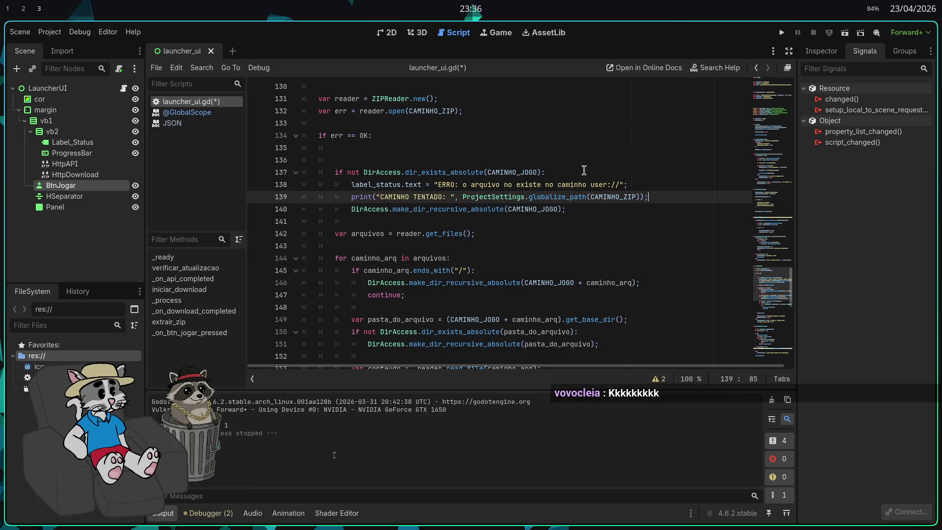
Add 'return;' to exit early from the missing-folder branch
{"action": "key", "text": "Return"}
{"action": "type", "text": "return"}
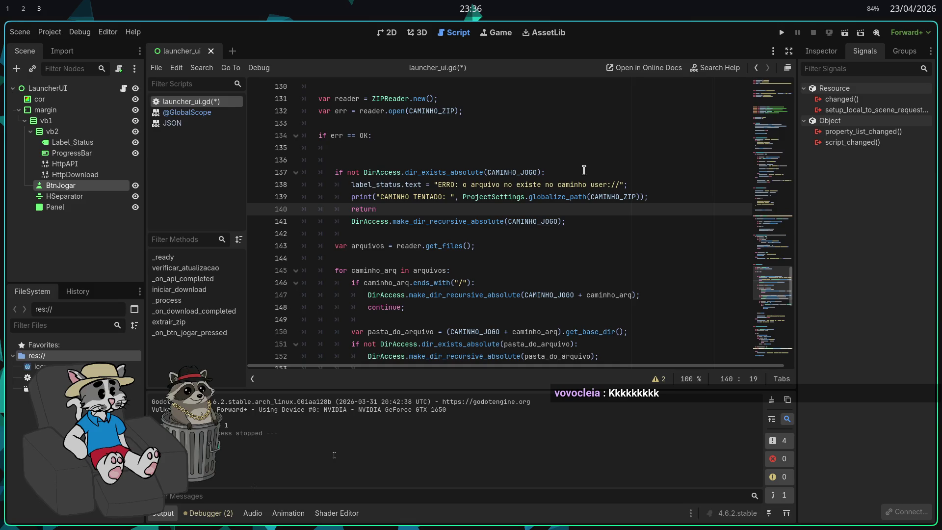
{"action": "type", "text": ";"}
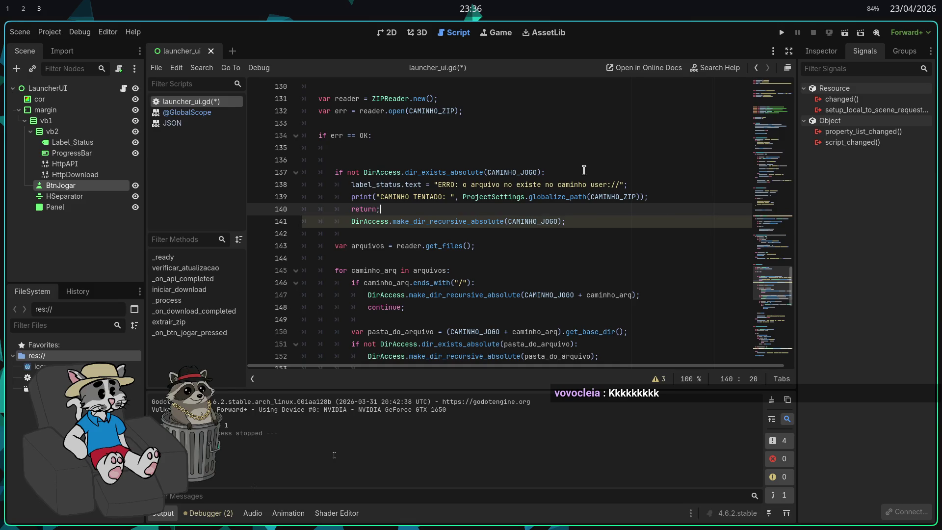
{"action": "key", "text": "Down"}
{"action": "scroll", "coordinate": [583, 170], "scroll_direction": "down", "scroll_amount": 1}
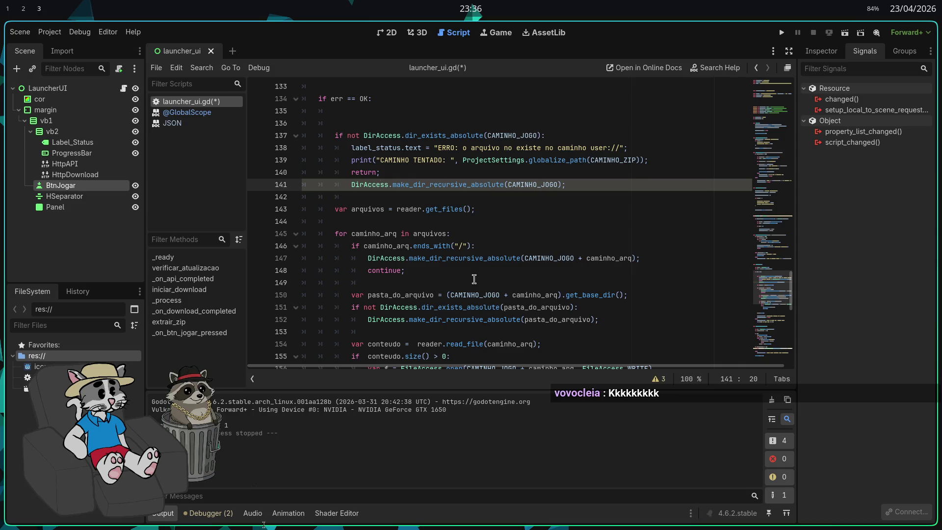
{"action": "left_click", "coordinate": [481, 173]}
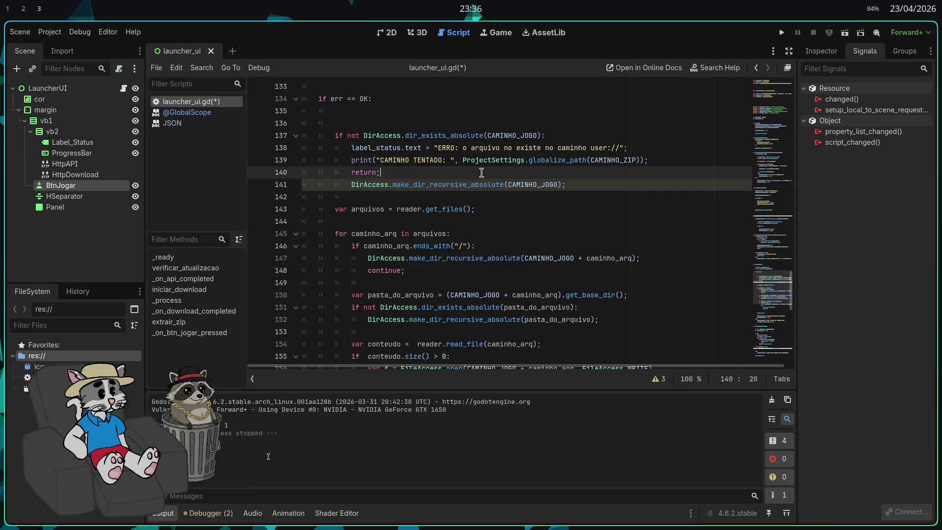
Add var f = FileAccess.open(CAMINHO_ZIP, FileAccess.READ) after the return line
{"action": "key", "text": "Return"}
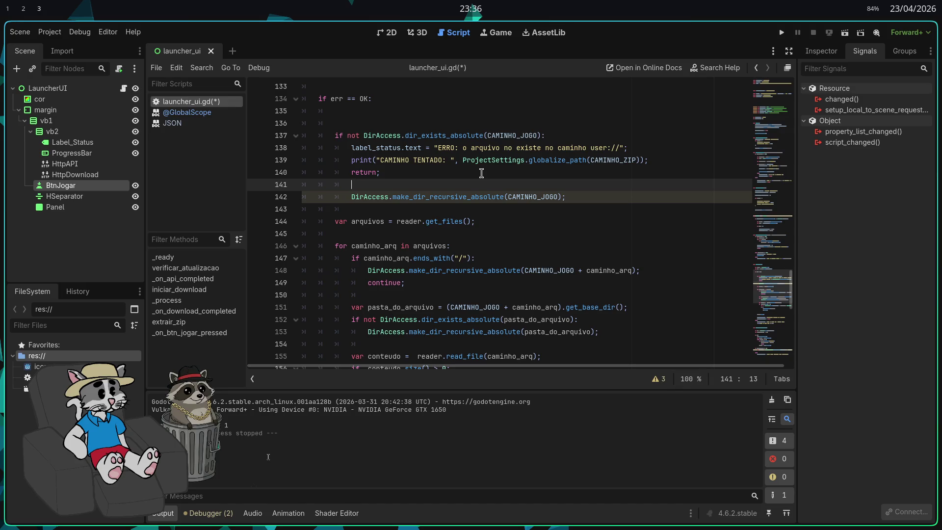
{"action": "key", "text": "Return"}
{"action": "key", "text": "Up"}
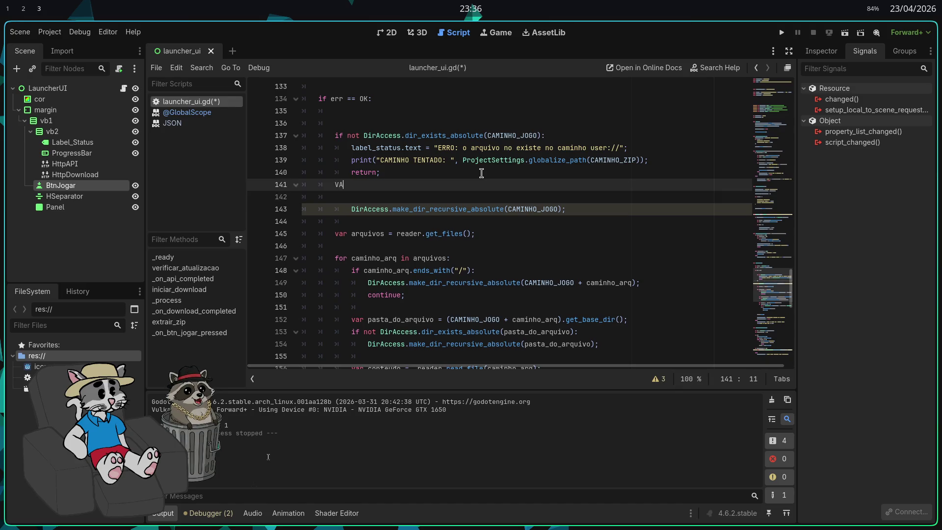
{"action": "key", "text": "Return"}
{"action": "type", "text": "var f = "}
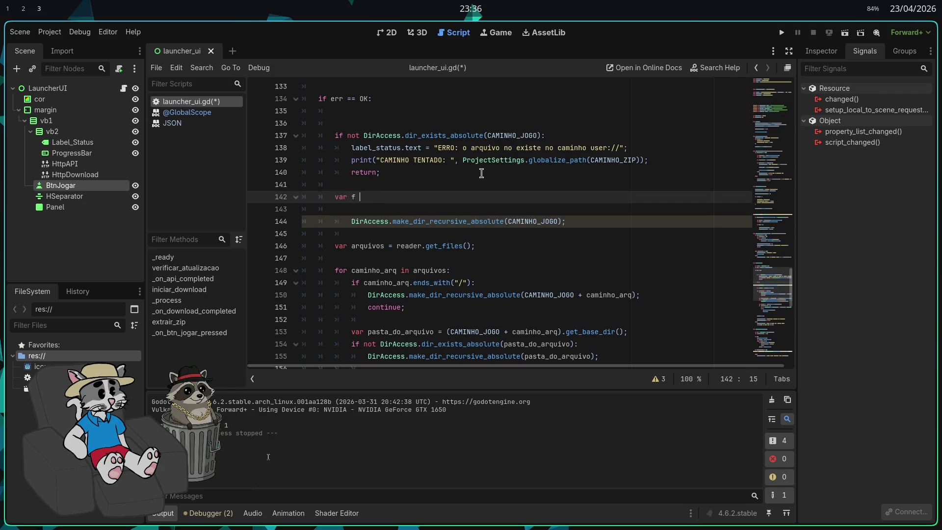
{"action": "type", "text": "FileAccess"}
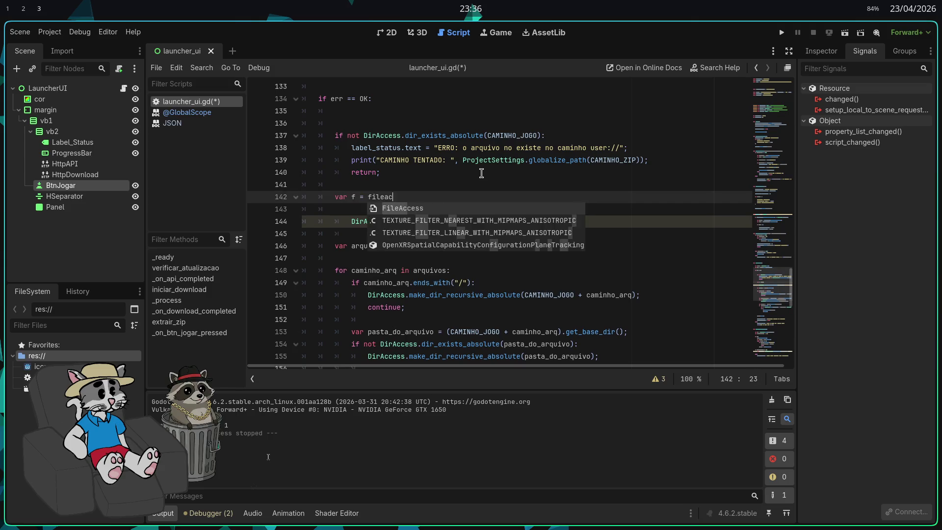
{"action": "type", "text": ".opn"}
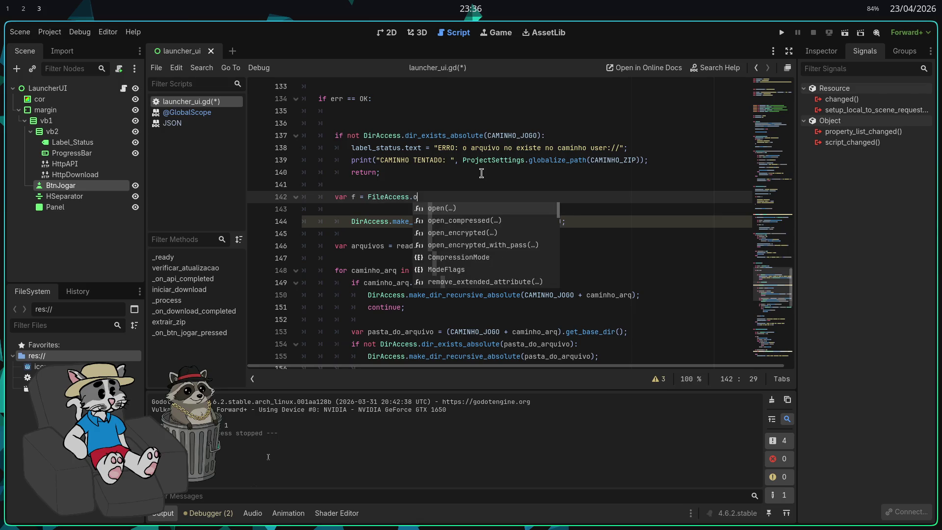
{"action": "key", "text": "Return"}
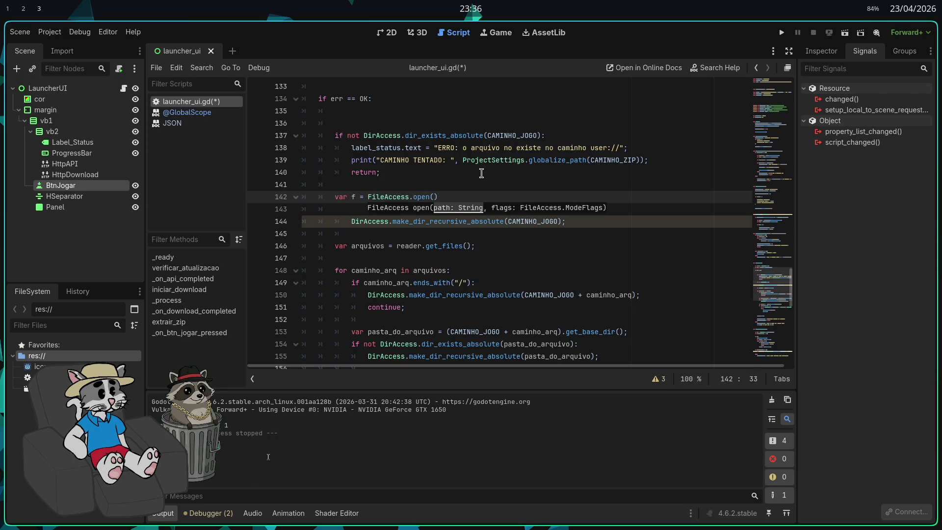
{"action": "type", "text": "Caminh"}
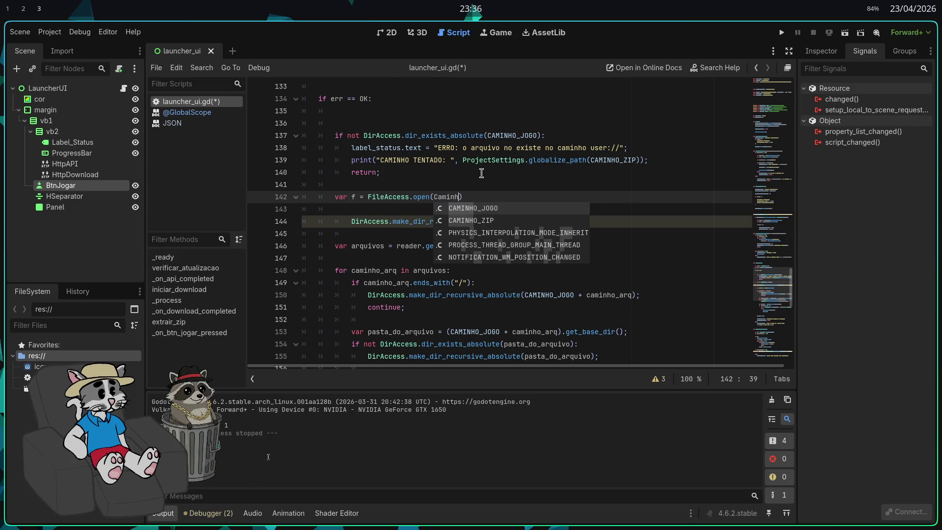
{"action": "key", "text": "Down"}
{"action": "key", "text": "Return"}
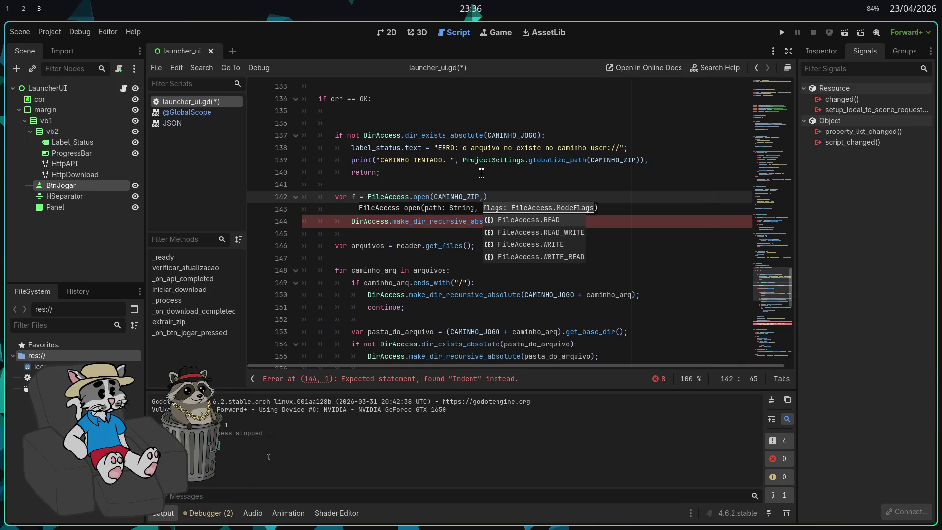
{"action": "type", "text": "FileAccess"}
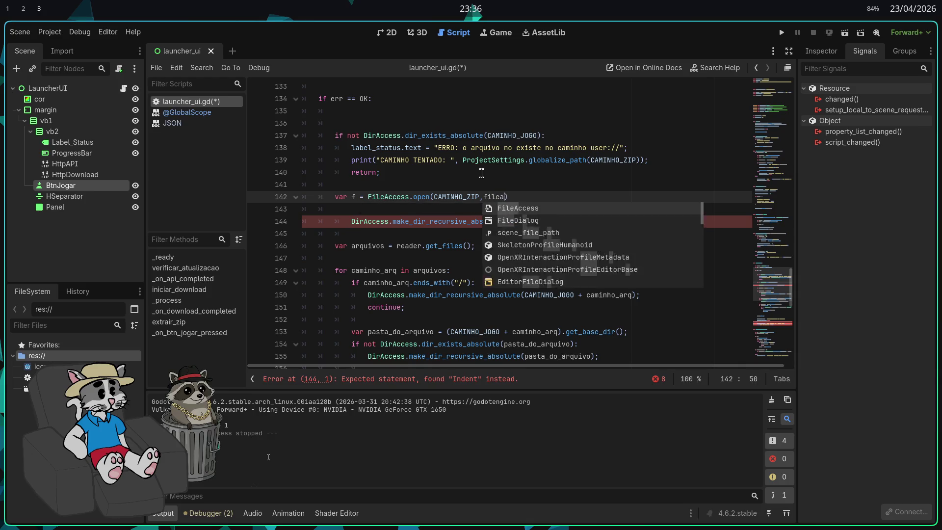
{"action": "type", "text": ".R"}
{"action": "key", "text": "Return"}
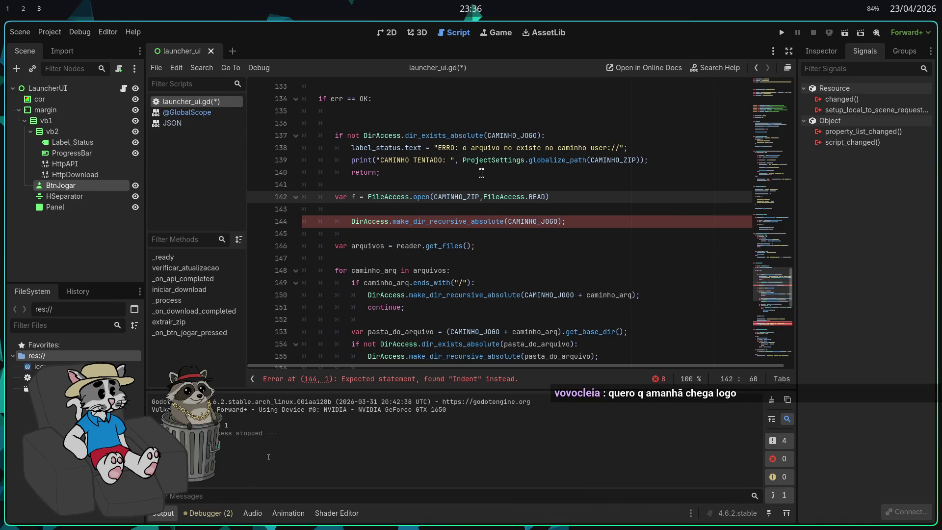
{"action": "type", "text": ";"}
{"action": "key", "text": "Return"}
Print the ZIP's real size with f.get_length() and " bytes", then close f
{"action": "type", "text": "print"}
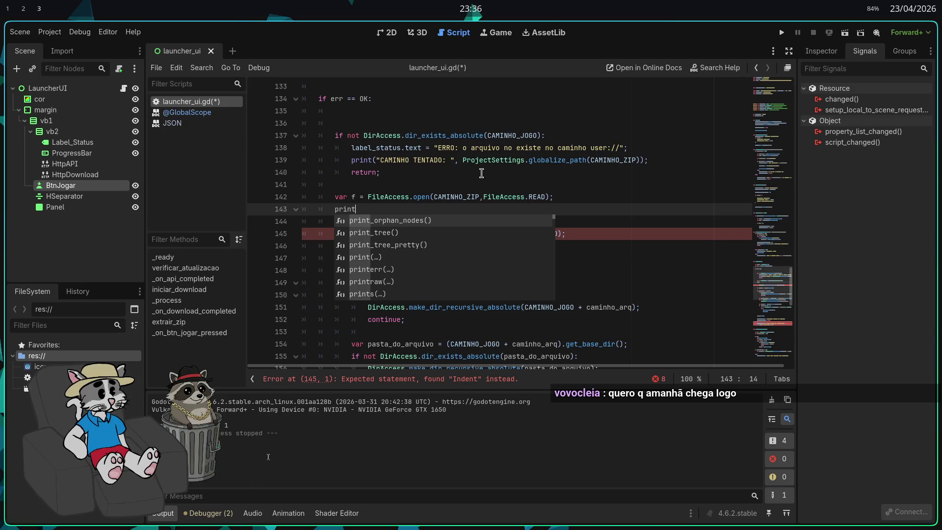
{"action": "type", "text": "(\""}
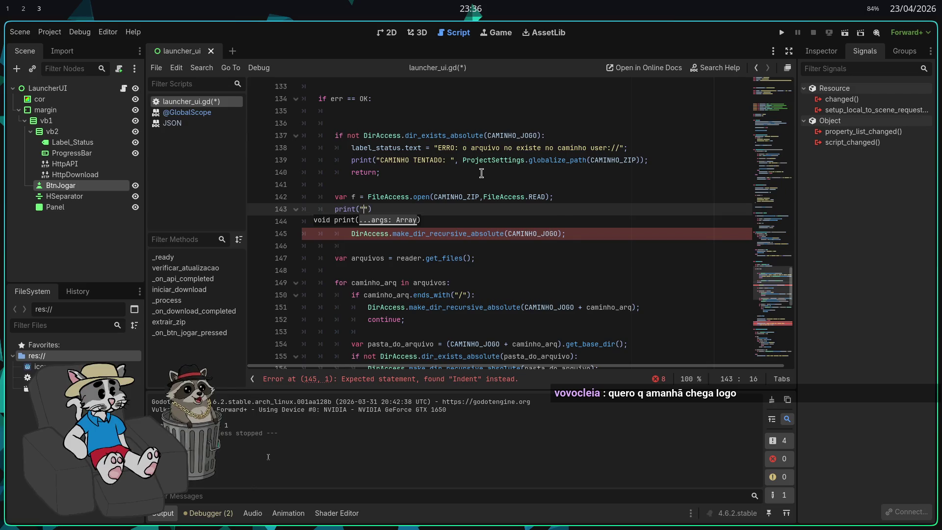
{"action": "type", "text": "Tamahno real"}
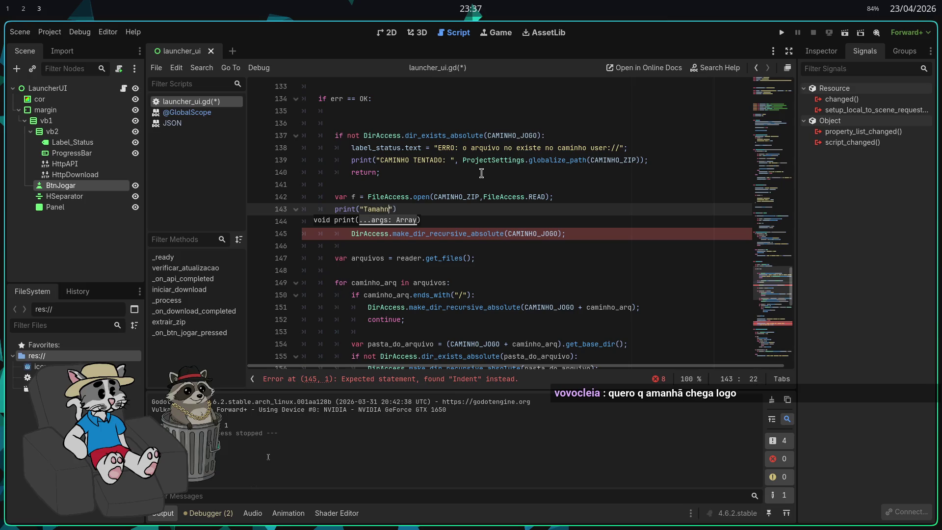
{"action": "type", "text": " do f"}
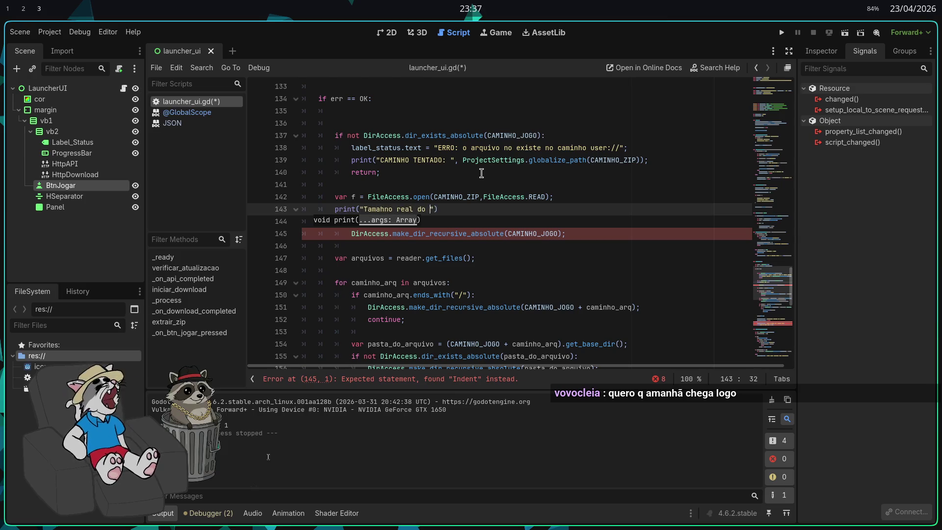
{"action": "key", "text": "BackSpace"}
{"action": "type", "text": "arquivo"}
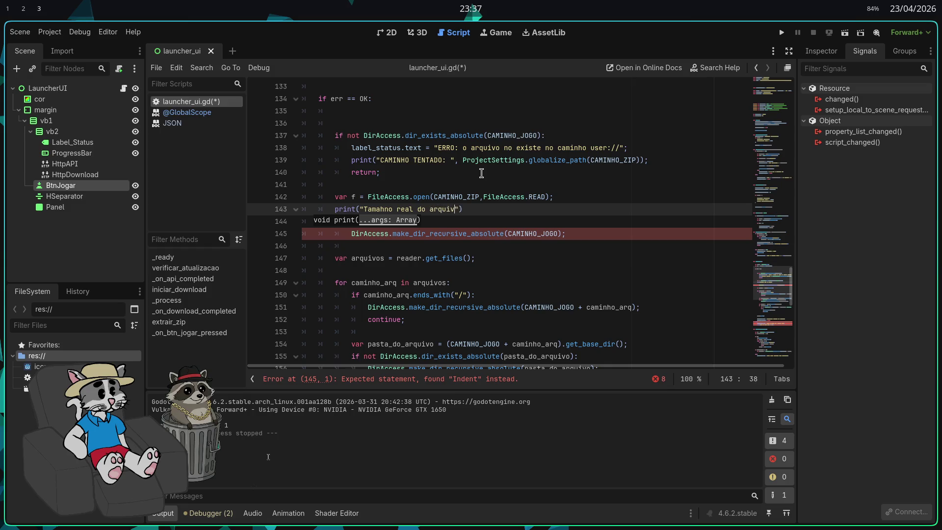
{"action": "type", "text": ": "}
{"action": "type", "text": "\", f"}
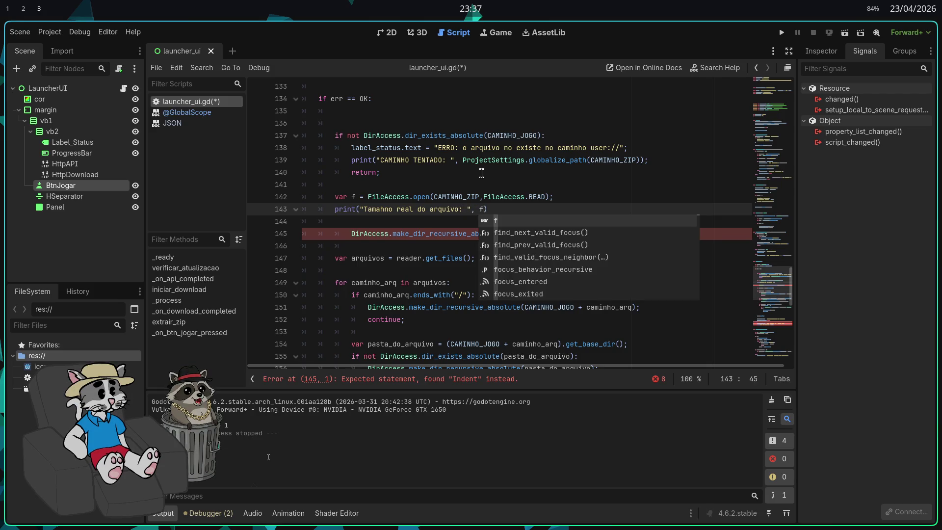
{"action": "type", "text": ".get_len"}
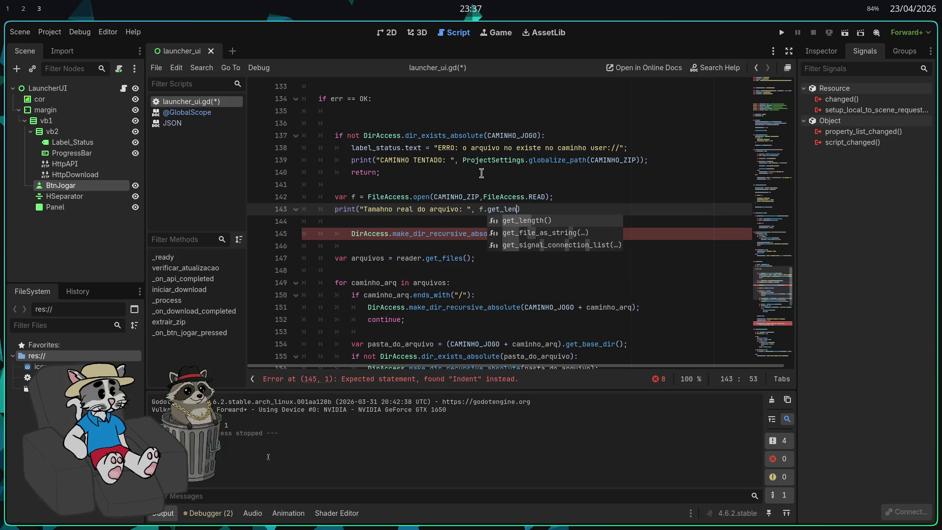
{"action": "key", "text": "Return"}
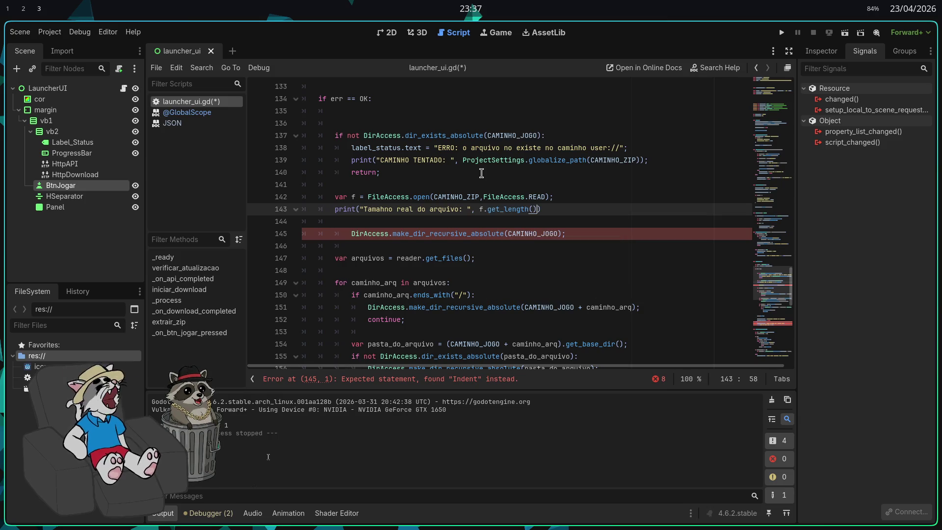
{"action": "type", "text": ", \""}
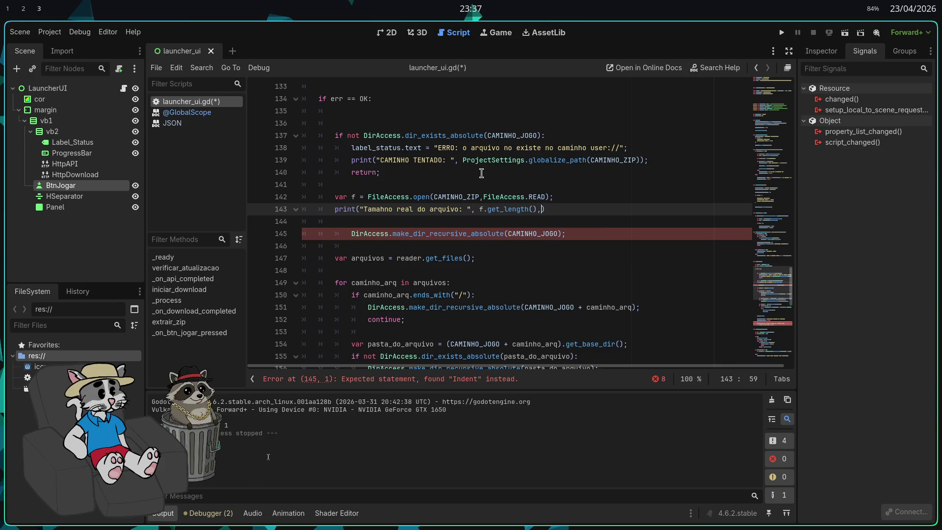
{"action": "type", "text": " bytes"}
{"action": "key", "text": "Return"}
{"action": "type", "text": "c"}
{"action": "key", "text": "Return"}
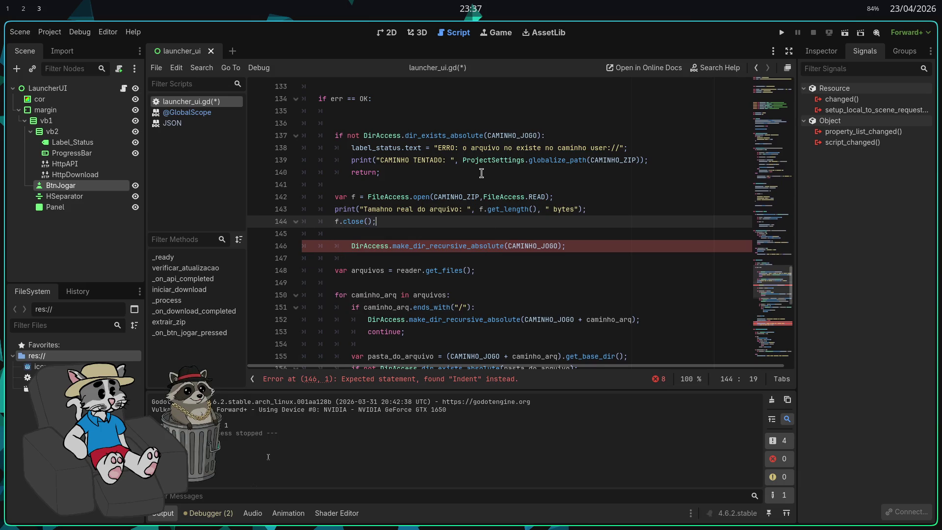
{"action": "key", "text": "Return"}
Declare var reader = ZIPReader.new();
{"action": "type", "text": "va"}
{"action": "key", "text": "ctrl+z"}
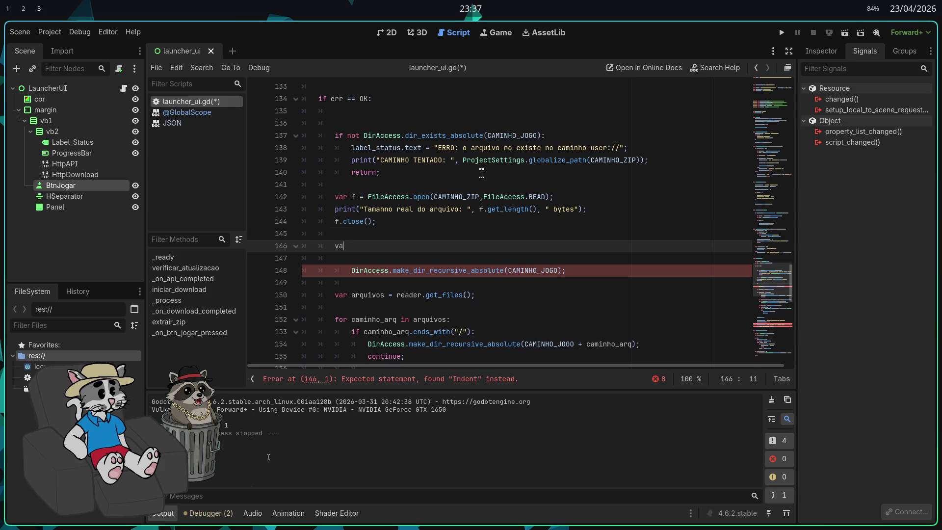
{"action": "type", "text": "r reader"}
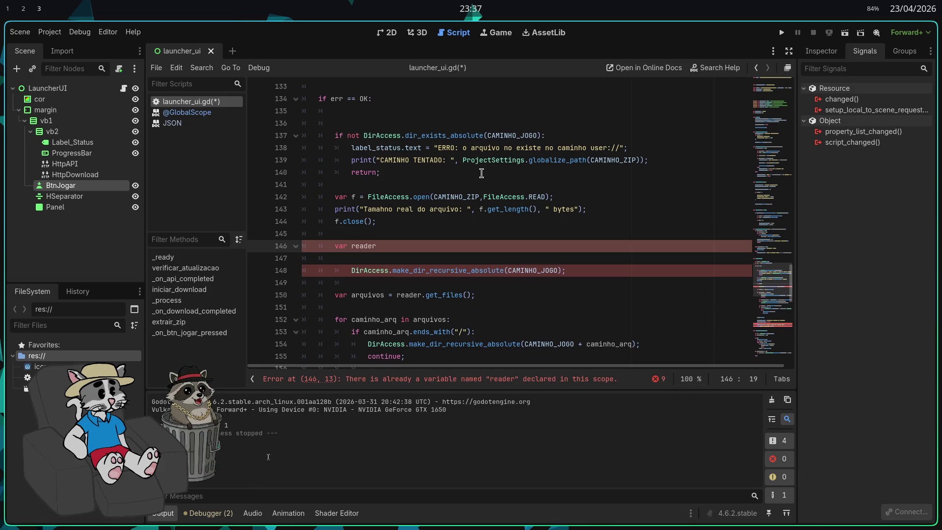
{"action": "key", "text": "BackSpace"}
{"action": "key", "text": "BackSpace"}
{"action": "key", "text": "BackSpace"}
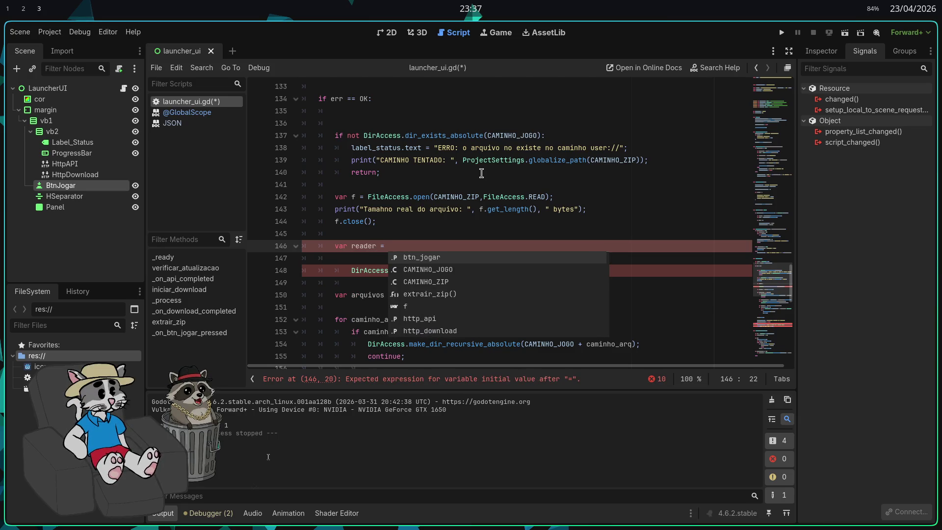
{"action": "type", "text": "var reader = "}
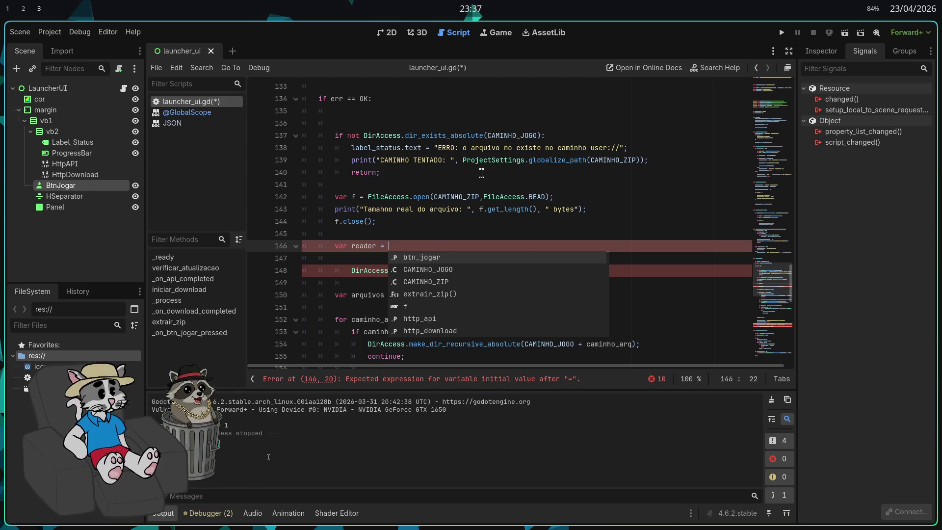
{"action": "type", "text": "zipread"}
{"action": "key", "text": "Return"}
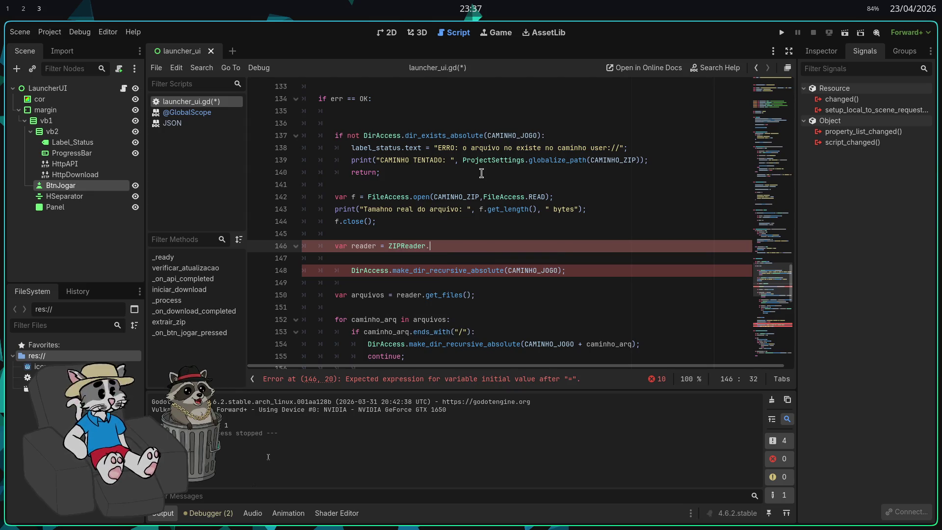
{"action": "type", "text": ".new"}
{"action": "key", "text": "Return"}
{"action": "type", "text": ";"}
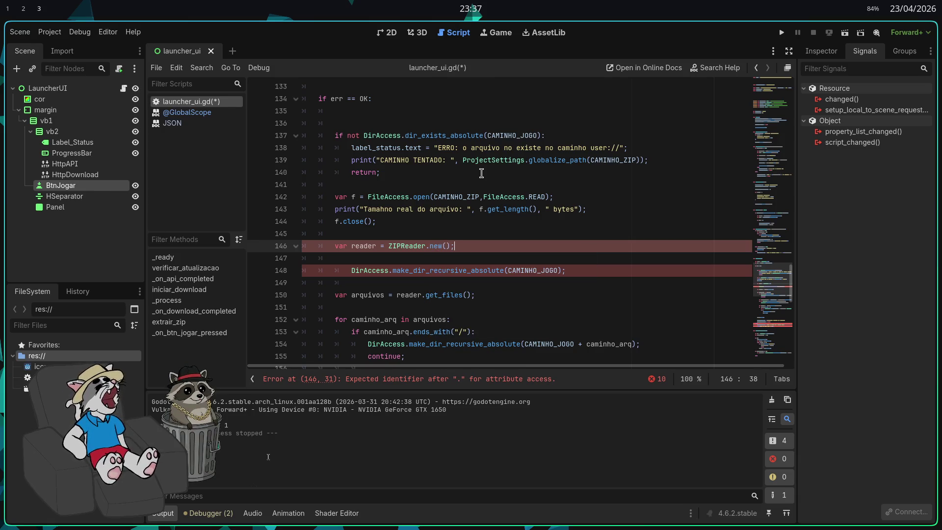
{"action": "key", "text": "Return"}
{"action": "key", "text": "Return"}
Add var err = reader.open(CAMINHO_ZIP) below the reader line
{"action": "type", "text": "var err = reader."}
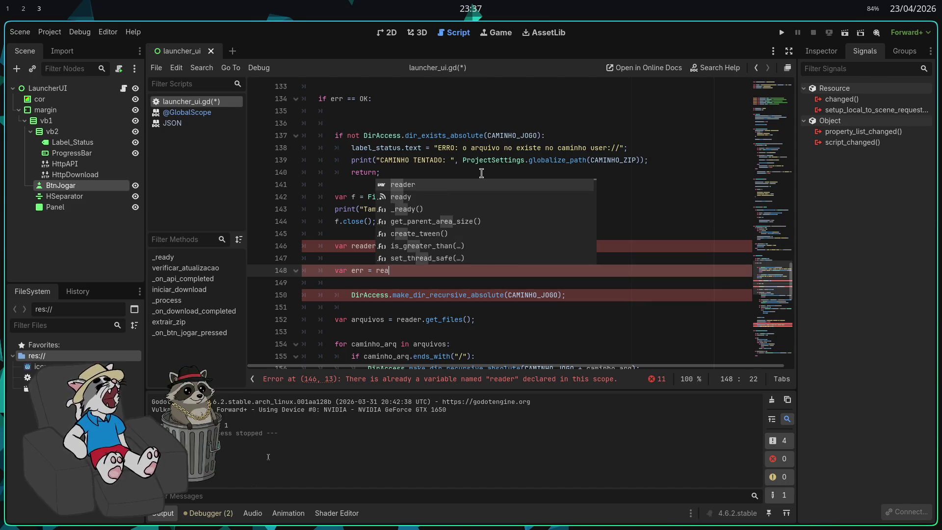
{"action": "type", "text": "open"}
{"action": "key", "text": "Return"}
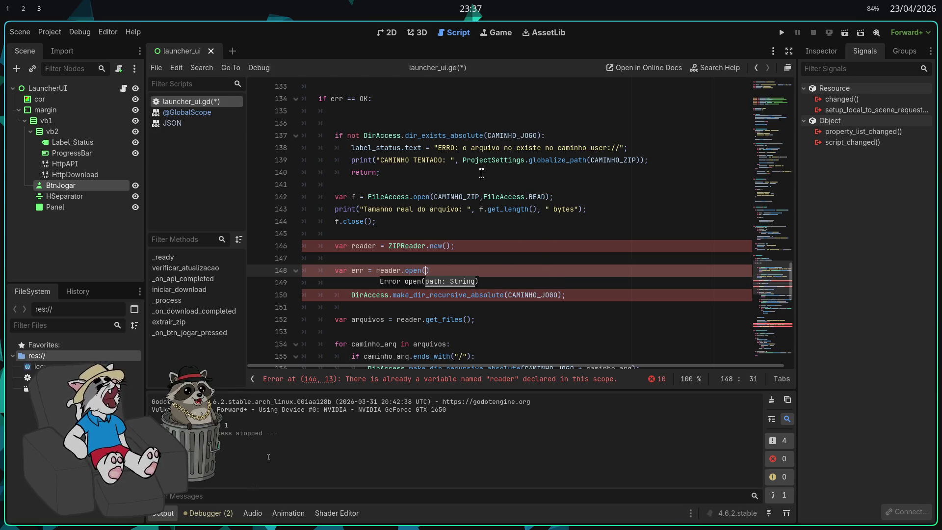
{"action": "type", "text": "caminho_"}
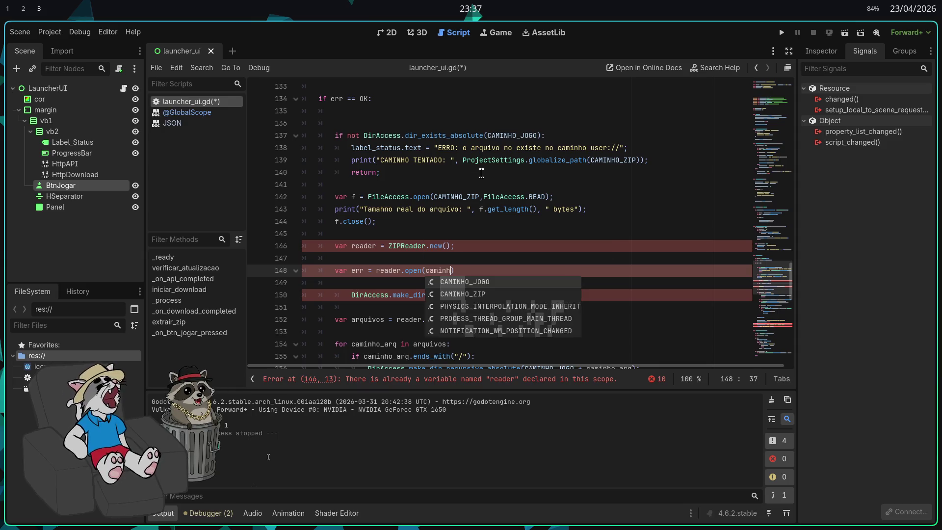
{"action": "key", "text": "Down"}
{"action": "key", "text": "Return"}
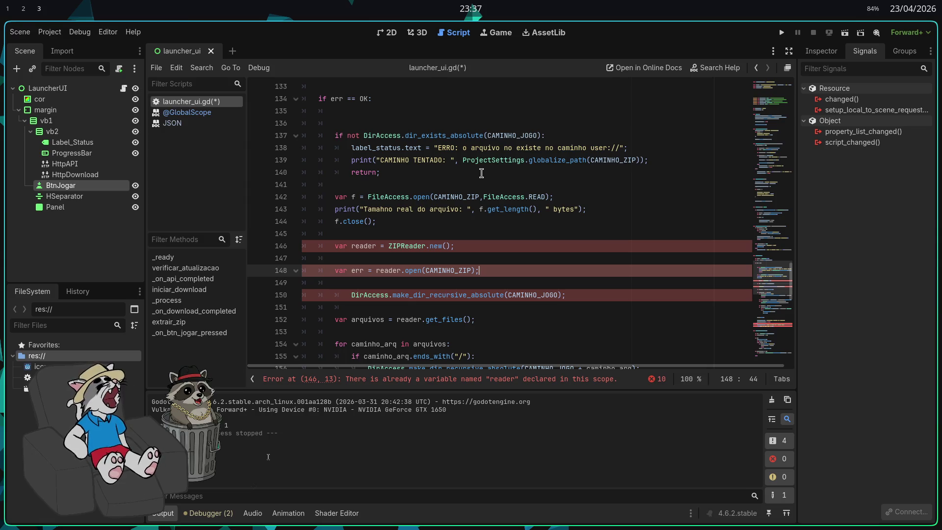
{"action": "key", "text": "Return"}
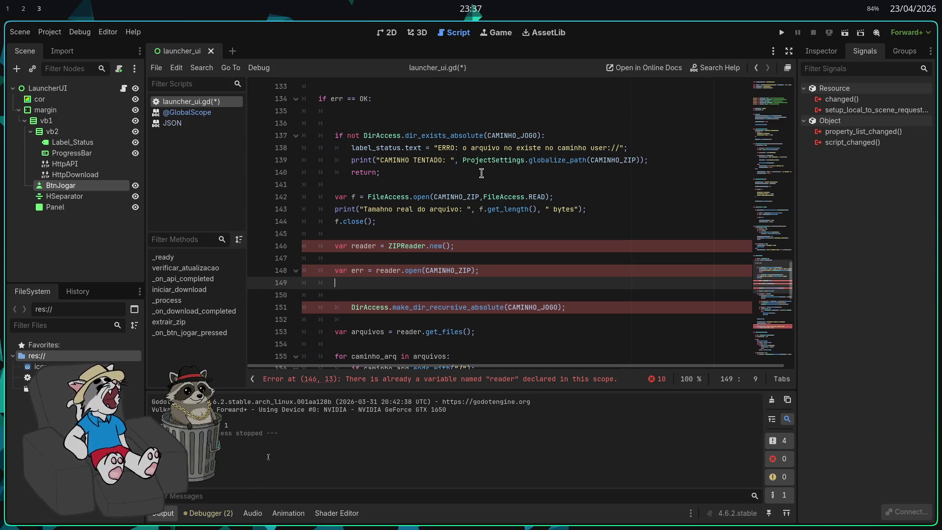
Reduce the DirAccess line's indentation and save the script
{"action": "key", "text": "Down"}
{"action": "key", "text": "Down"}
{"action": "key", "text": "ctrl+Right"}
{"action": "key", "text": "BackSpace"}
{"action": "key", "text": "Up"}
{"action": "key", "text": "ctrl+s"}
{"action": "key", "text": "Up"}
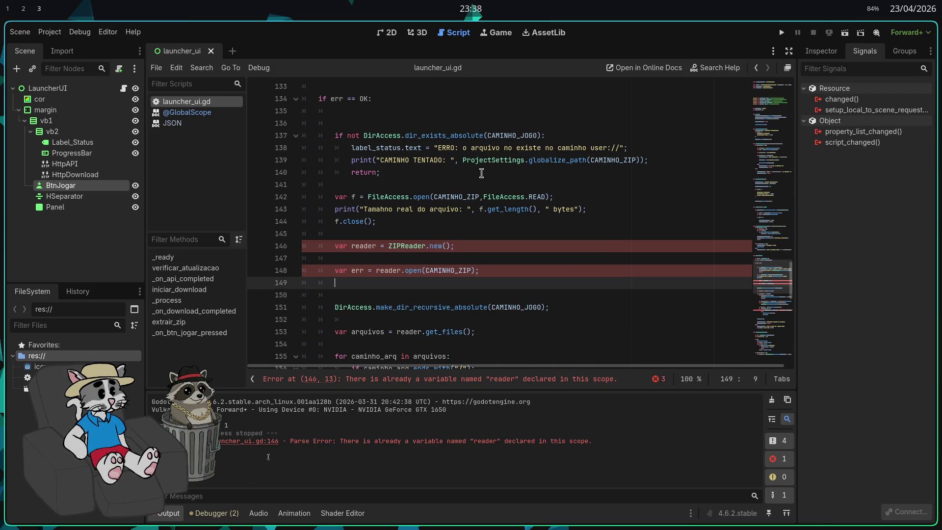
Select the original reader and err lines near the top of extrair_zip
{"action": "right_click", "coordinate": [481, 172]}
{"action": "left_click", "coordinate": [351, 237]}
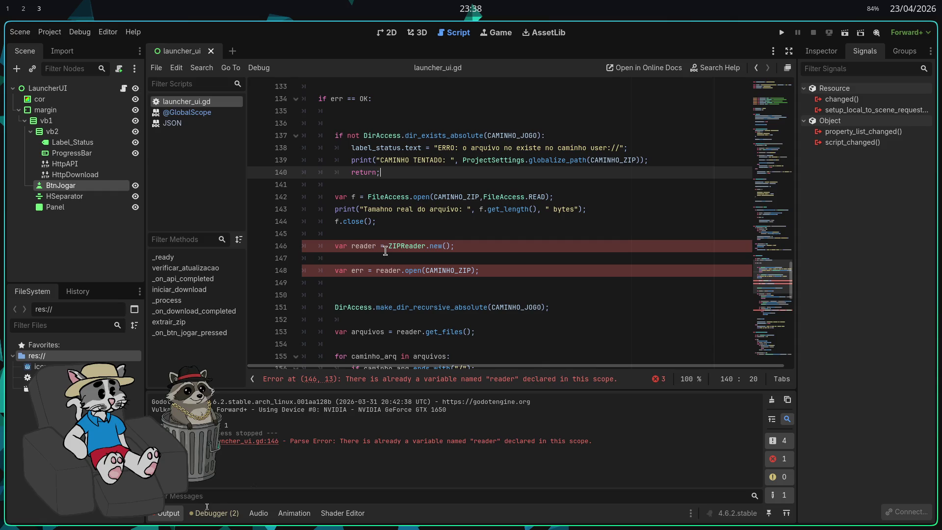
{"action": "scroll", "coordinate": [383, 251], "scroll_direction": "up", "scroll_amount": 2}
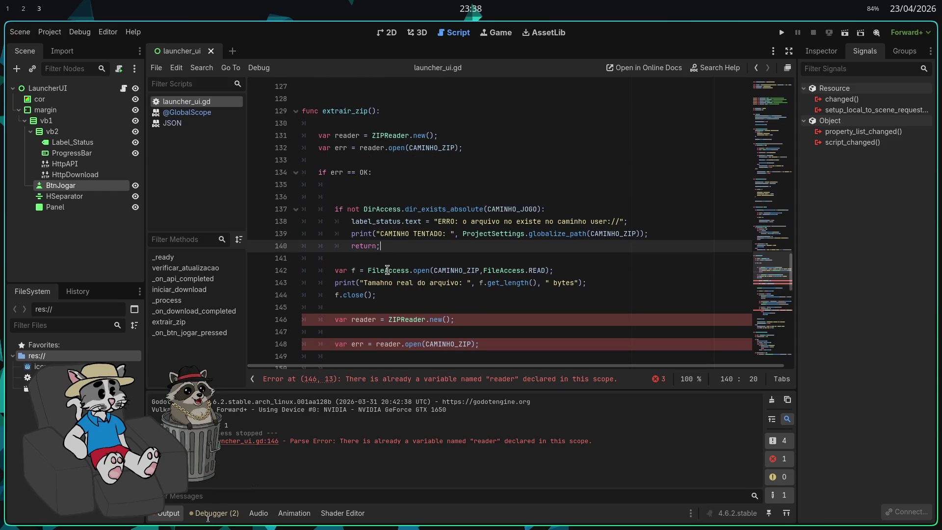
{"action": "left_click_drag", "start_coordinate": [464, 148], "coordinate": [302, 135]}
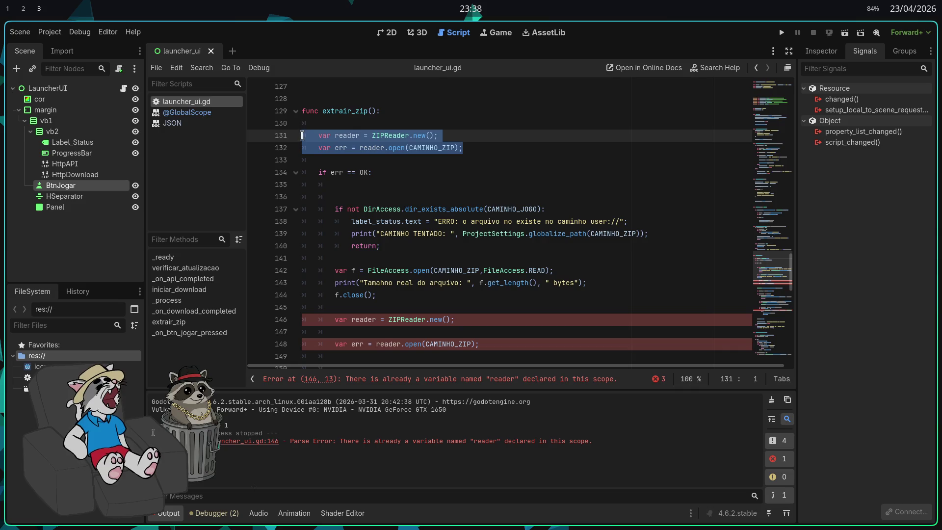
Delete lines 131–132 and the leftover blank lines, save, and run the project
{"action": "key", "text": "Delete"}
{"action": "key", "text": "BackSpace"}
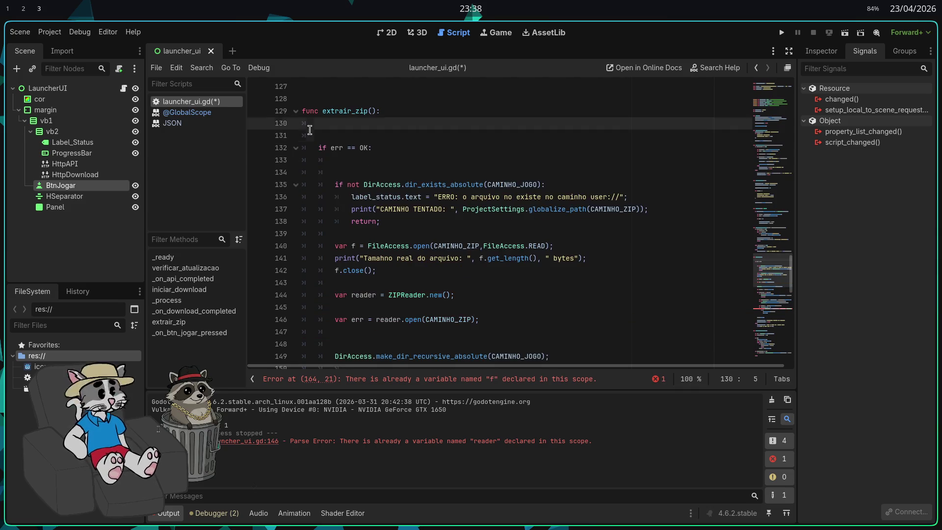
{"action": "key", "text": "Delete"}
{"action": "scroll", "coordinate": [337, 161], "scroll_direction": "down", "scroll_amount": 2}
{"action": "key", "text": "ctrl+s"}
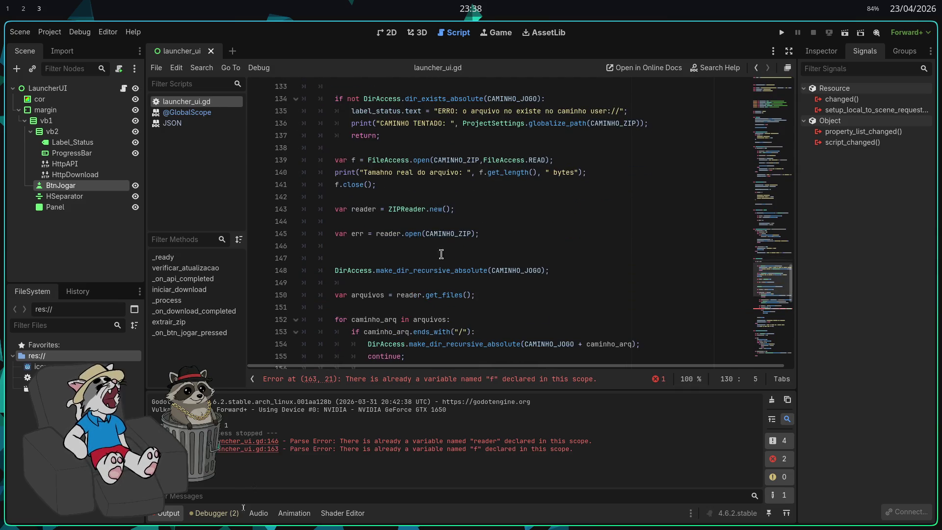
{"action": "scroll", "coordinate": [457, 246], "scroll_direction": "up", "scroll_amount": 1}
{"action": "scroll", "coordinate": [457, 246], "scroll_direction": "up", "scroll_amount": 1}
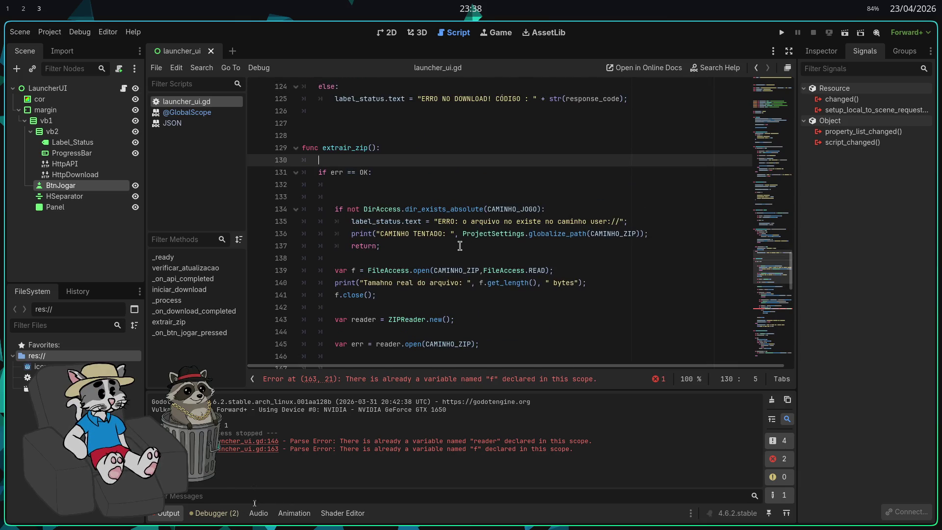
{"action": "scroll", "coordinate": [470, 236], "scroll_direction": "down", "scroll_amount": 1}
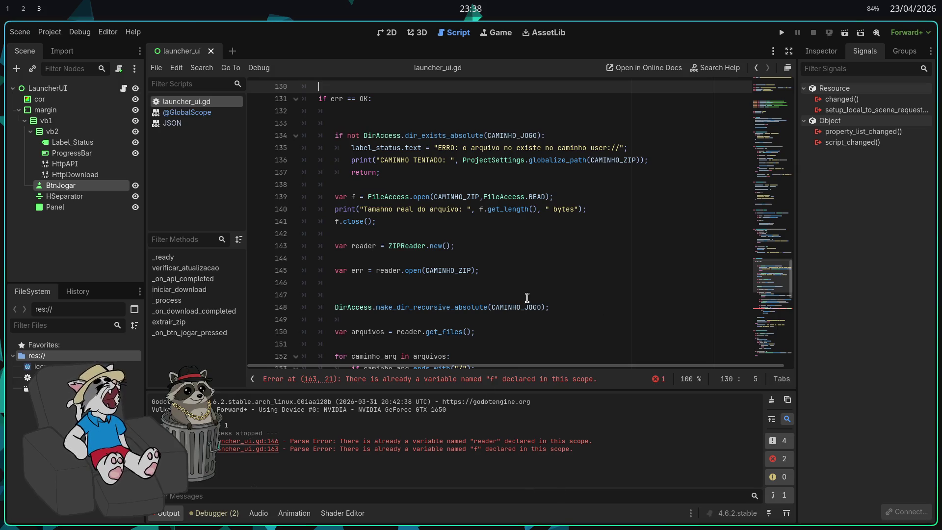
{"action": "left_click", "coordinate": [782, 32]}
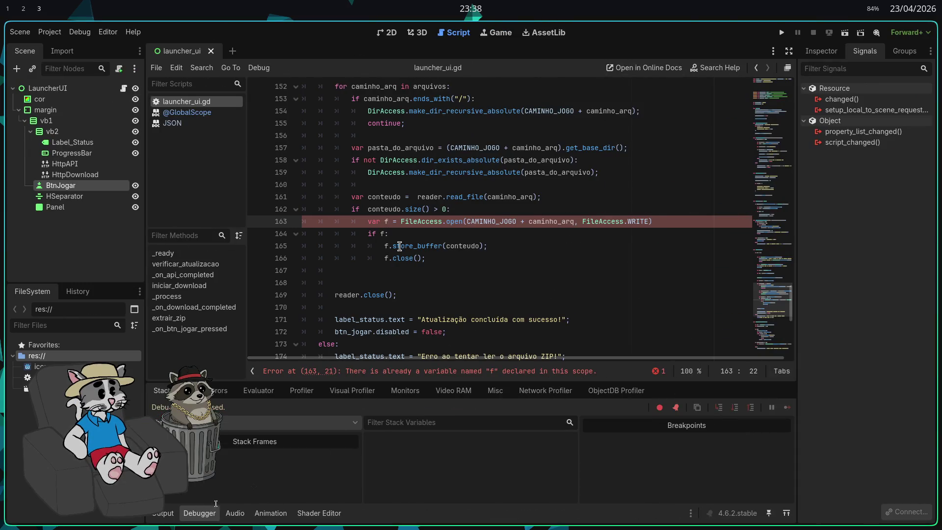
{"action": "scroll", "coordinate": [387, 223], "scroll_direction": "up", "scroll_amount": 3}
{"action": "scroll", "coordinate": [385, 276], "scroll_direction": "up", "scroll_amount": 4}
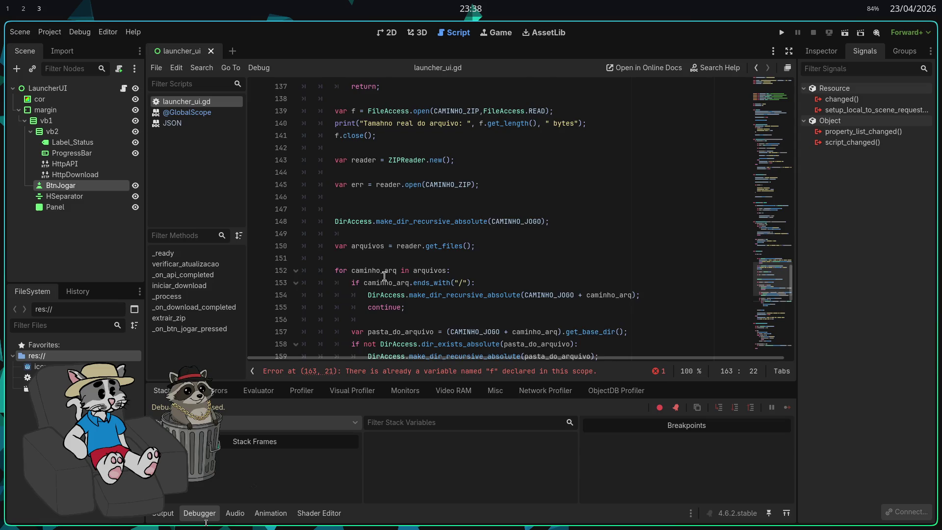
{"action": "scroll", "coordinate": [379, 206], "scroll_direction": "down", "scroll_amount": 2}
{"action": "scroll", "coordinate": [380, 206], "scroll_direction": "down", "scroll_amount": 2}
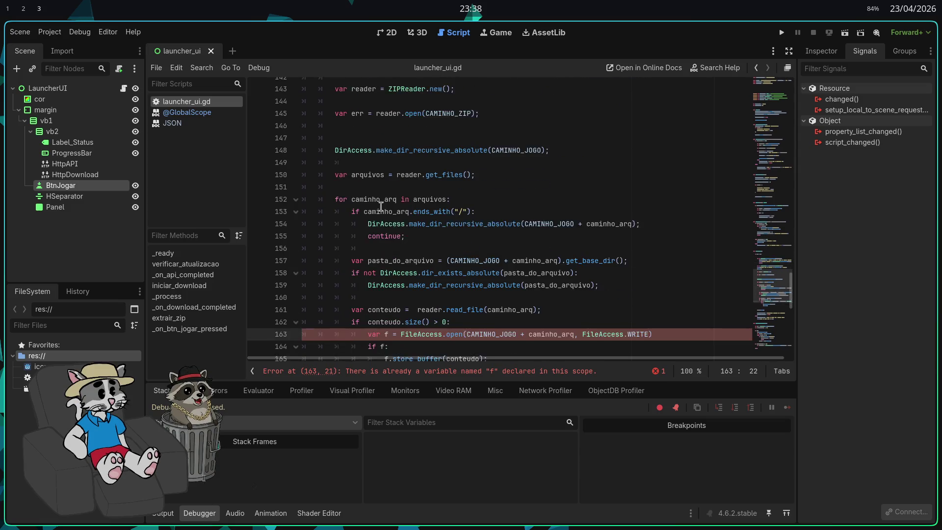
{"action": "scroll", "coordinate": [455, 301], "scroll_direction": "down", "scroll_amount": 2}
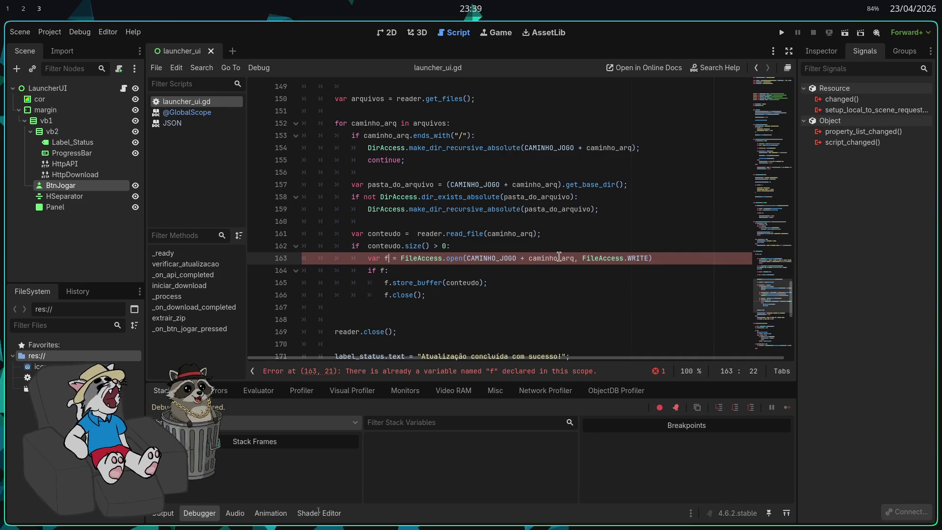
{"action": "mouse_move", "coordinate": [558, 257]}
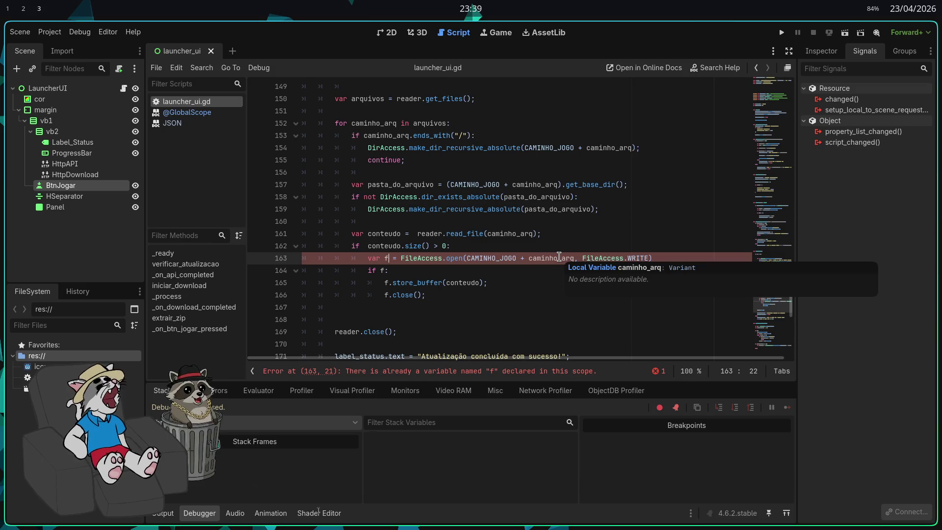
{"action": "scroll", "coordinate": [558, 256], "scroll_direction": "up", "scroll_amount": 7}
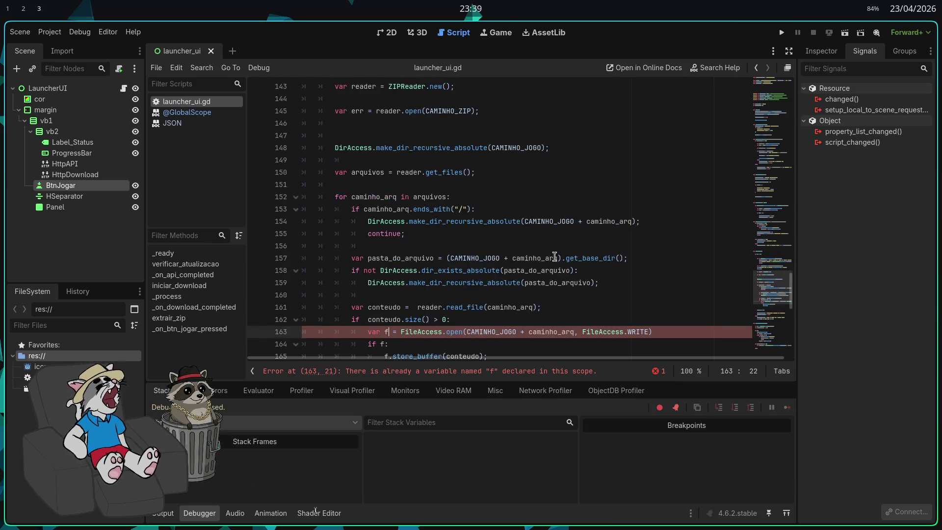
{"action": "scroll", "coordinate": [554, 253], "scroll_direction": "up", "scroll_amount": 1}
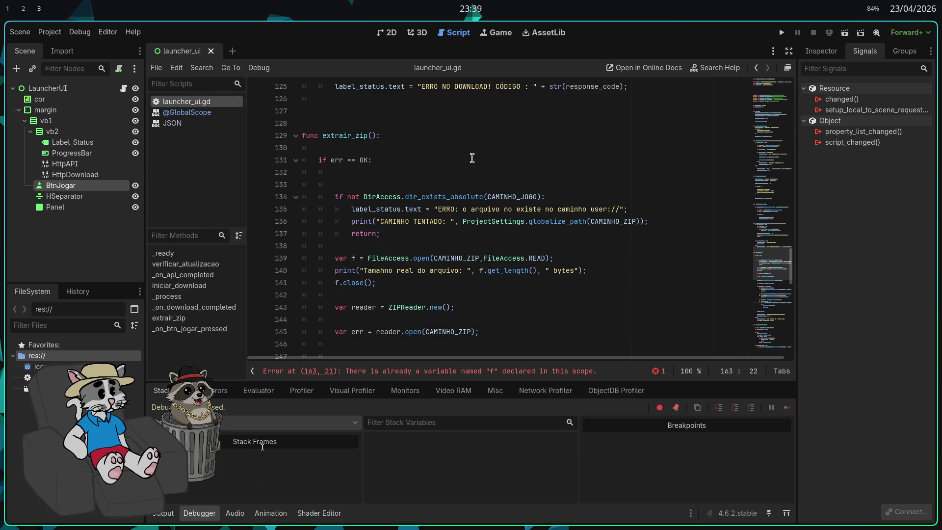
{"action": "left_click", "coordinate": [465, 138]}
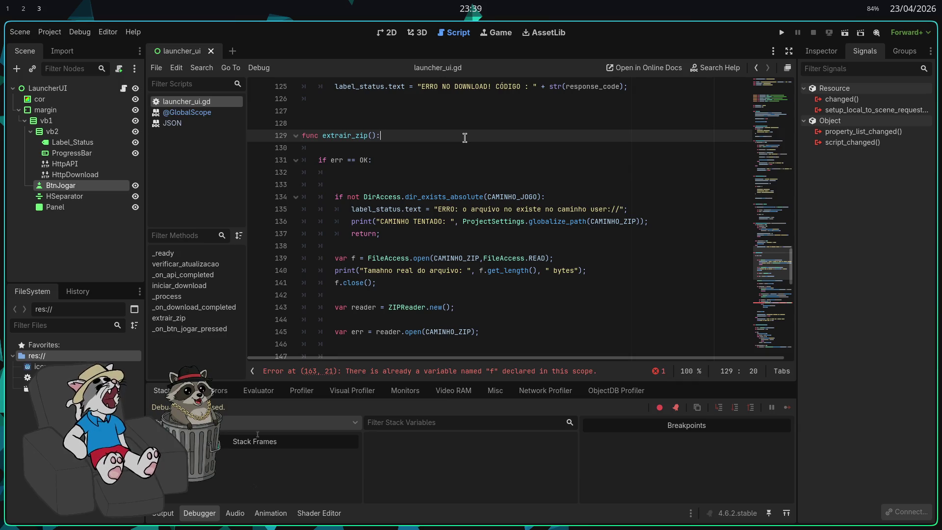
Add if not FileAccess.file_exists(CAMINHO_ZIP): at the top of extrair_zip
{"action": "key", "text": "Return"}
{"action": "key", "text": "Return"}
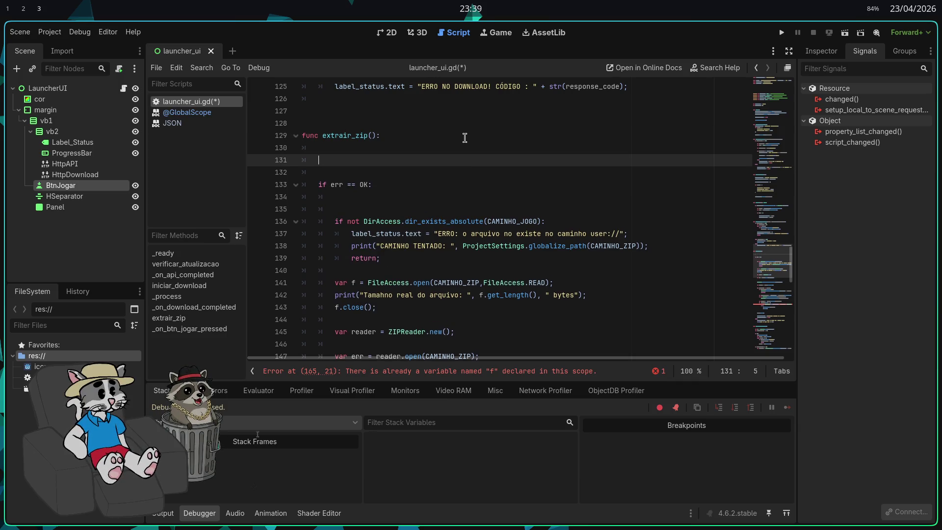
{"action": "type", "text": "if not FIleac"}
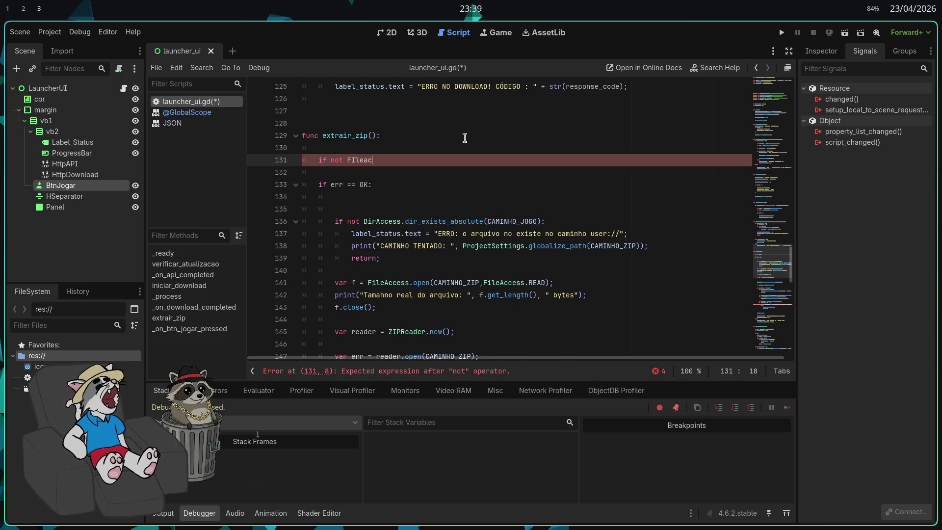
{"action": "key", "text": "Return"}
{"action": "type", "text": ".file_"}
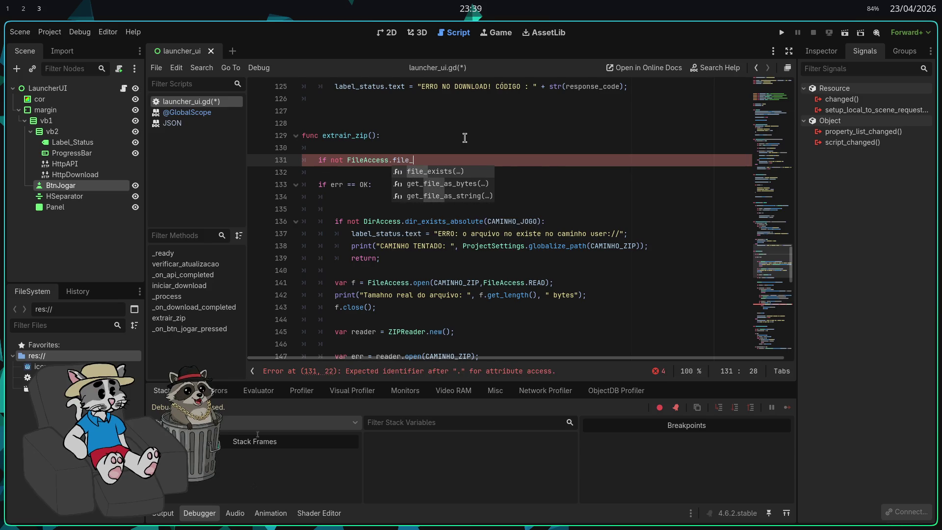
{"action": "key", "text": "Return"}
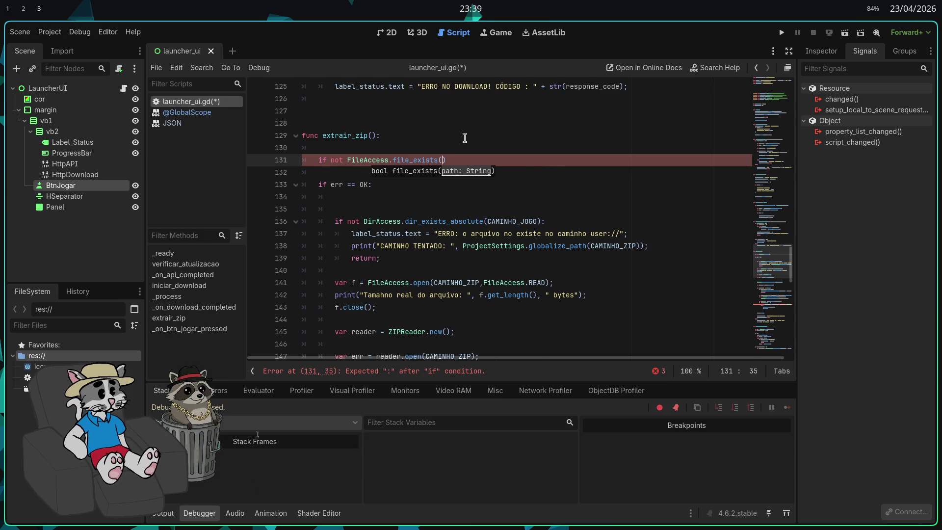
{"action": "type", "text": "Caminho_"}
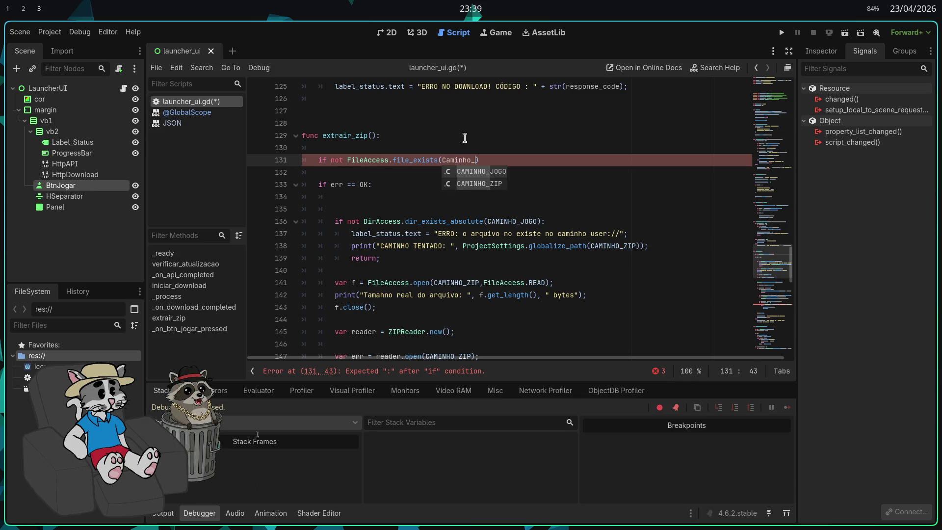
{"action": "key", "text": "Down"}
{"action": "key", "text": "Return"}
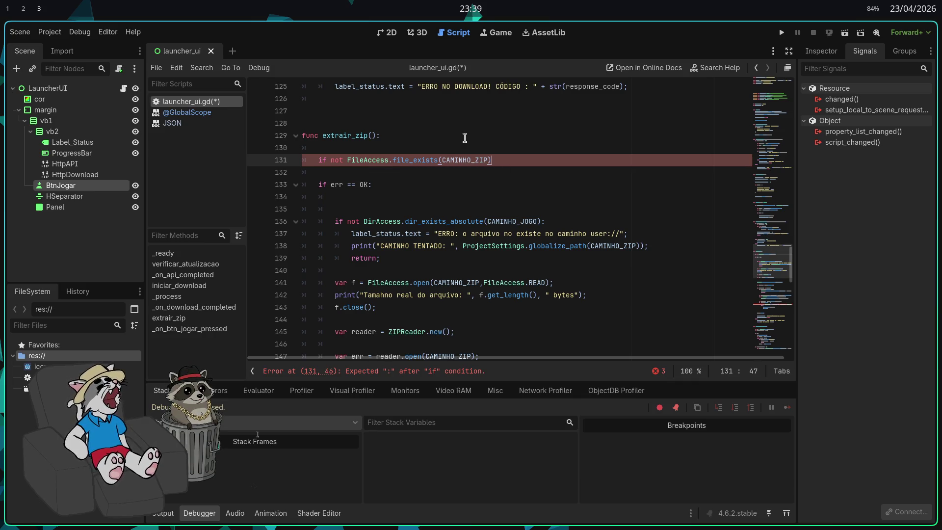
{"action": "type", "text": ":"}
{"action": "key", "text": "Return"}
Set label_status.text to an update.zip not-found error message, then return
{"action": "type", "text": "label_status."}
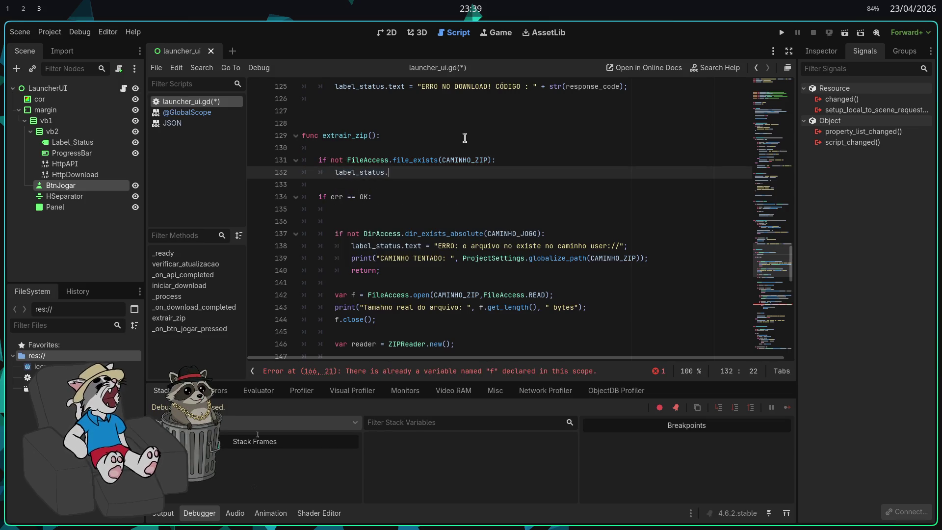
{"action": "type", "text": "text"}
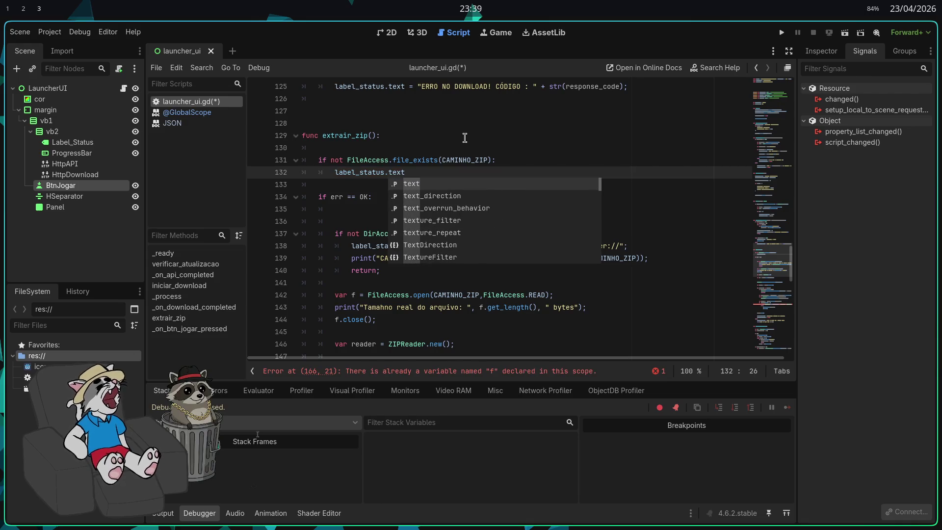
{"action": "type", "text": " = \""}
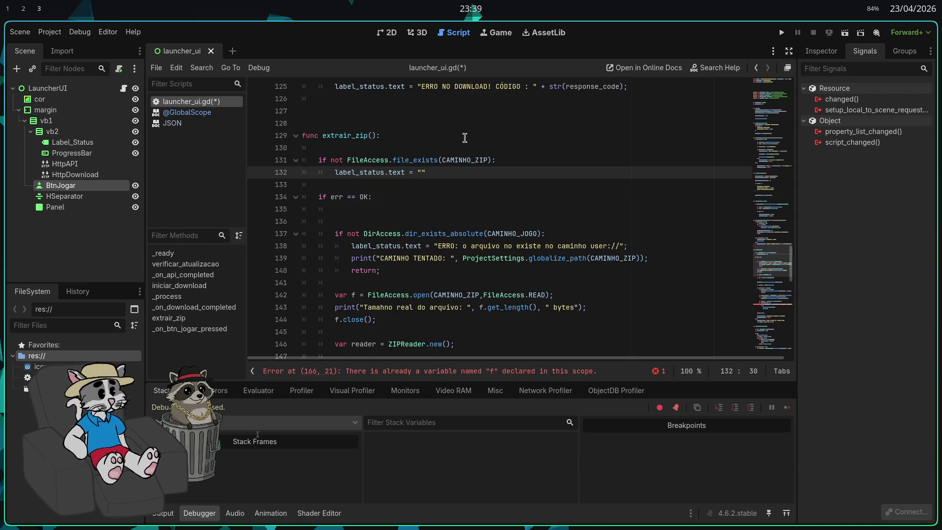
{"action": "type", "text": "o"}
{"action": "type", "text": "ficheri"}
{"action": "key", "text": "ctrl+BackSpace"}
{"action": "type", "text": "aq"}
{"action": "type", "text": "ate.zip não "}
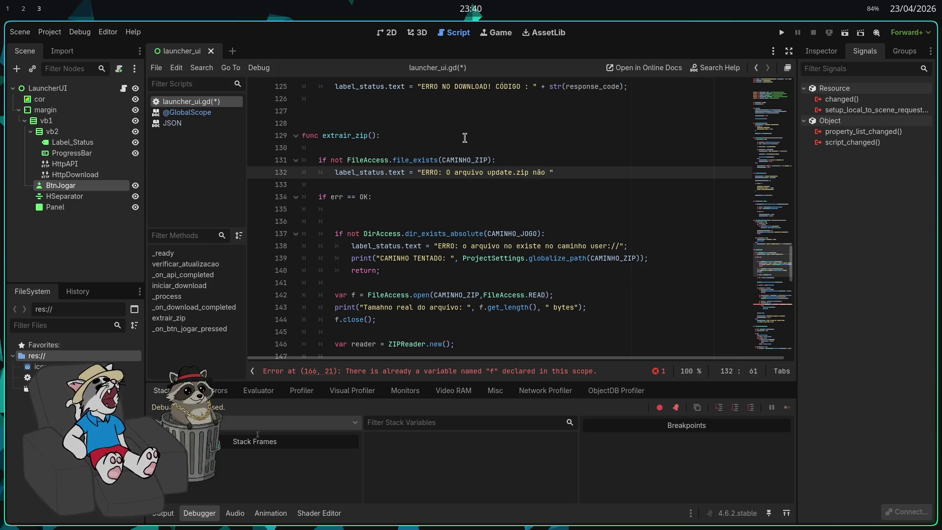
{"action": "type", "text": "enc"}
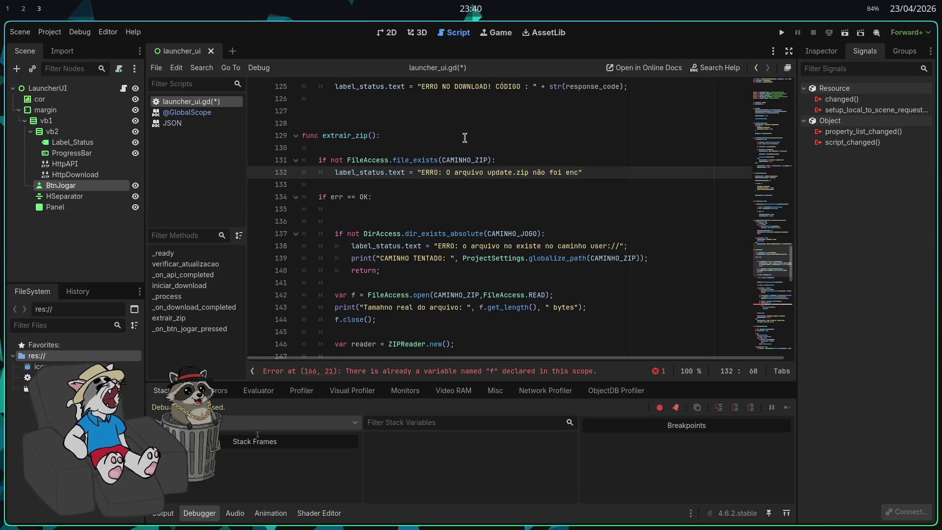
{"action": "type", "text": "ontr"}
{"action": "key", "text": "BackSpace"}
{"action": "key", "text": "BackSpace"}
{"action": "key", "text": "BackSpace"}
{"action": "type", "text": "encotr"}
{"action": "key", "text": "BackSpace"}
{"action": "key", "text": "BackSpace"}
{"action": "type", "text": "ntrado!"}
{"action": "key", "text": "End"}
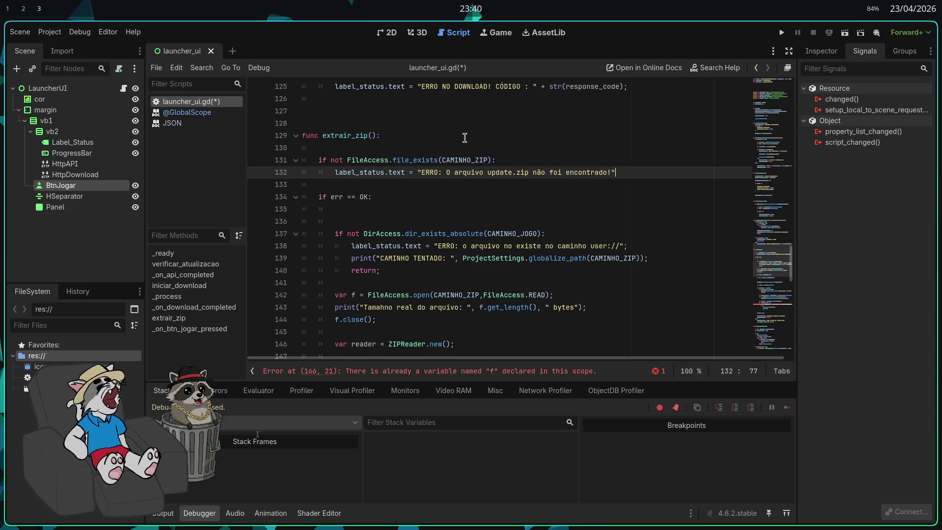
{"action": "key", "text": "Return"}
{"action": "type", "text": "return;"}
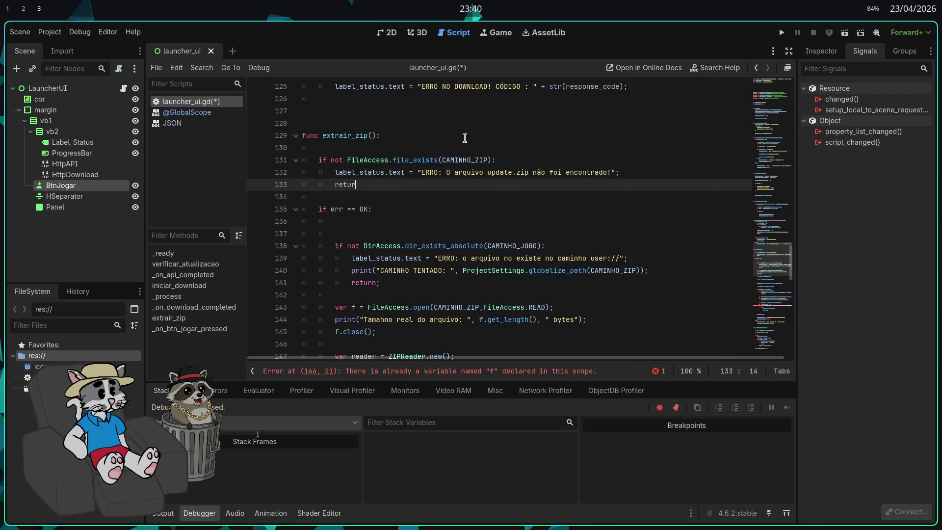
Add f_check = FileAccess.open(CAMINHO_ZIP, FileAccess.READ) and start a new var line
{"action": "key", "text": "Down"}
{"action": "key", "text": "Down"}
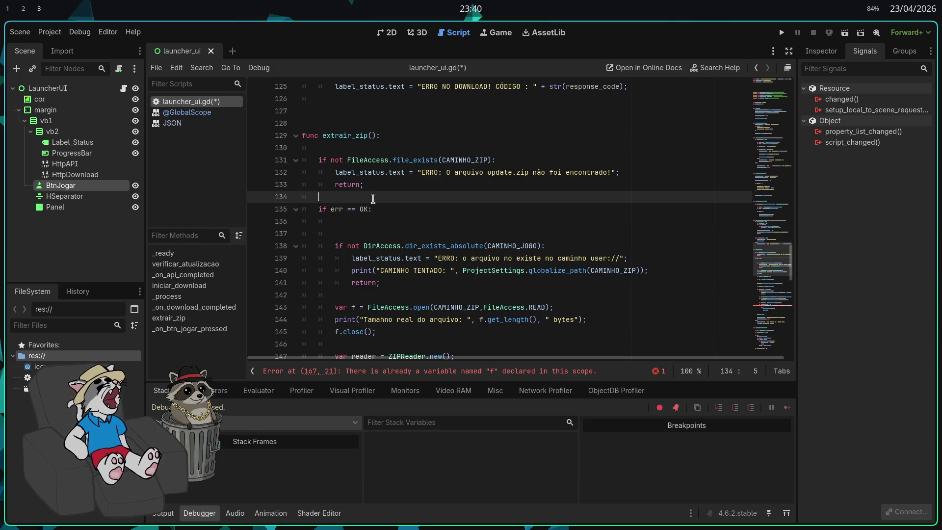
{"action": "key", "text": "ctrl+shift+Return"}
{"action": "key", "text": "ctrl+shift+Return"}
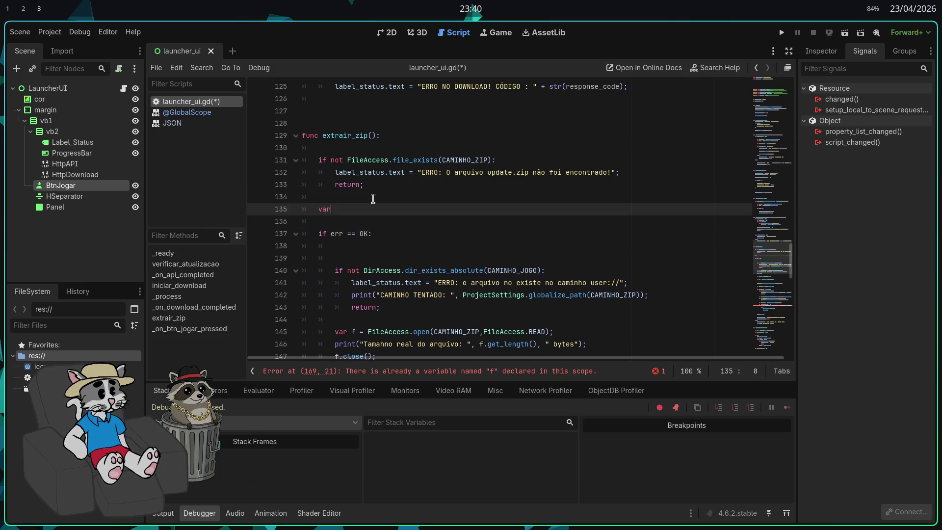
{"action": "type", "text": " f_check"}
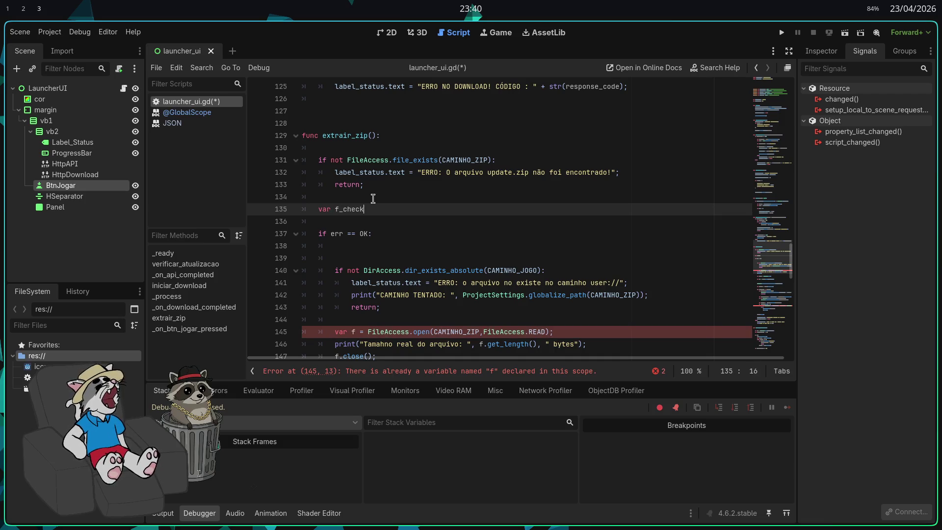
{"action": "type", "text": " =fi"}
{"action": "key", "text": "BackSpace"}
{"action": "key", "text": "BackSpace"}
{"action": "type", "text": "file"}
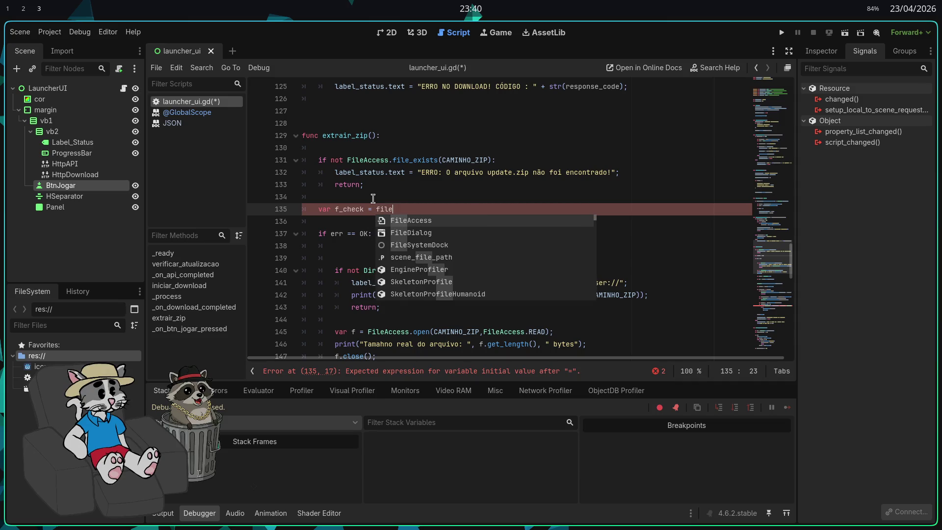
{"action": "type", "text": "ac"}
{"action": "key", "text": "Return"}
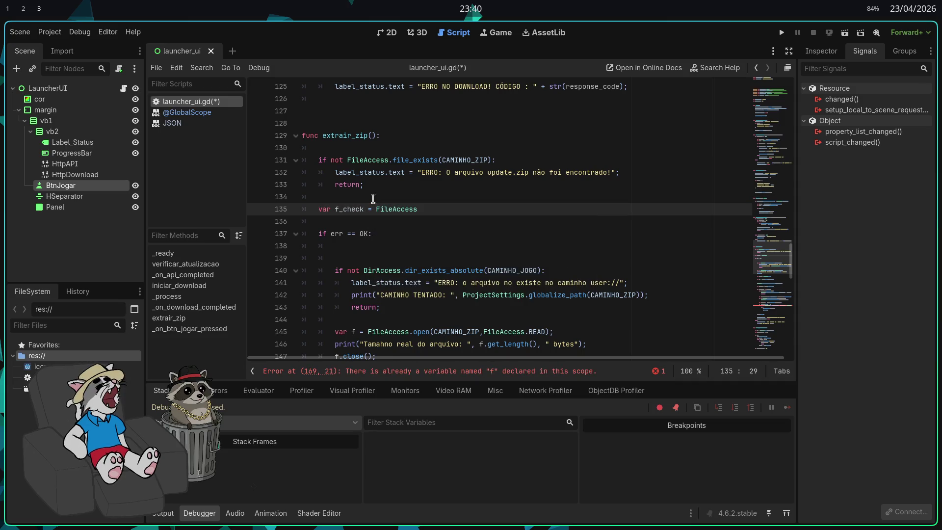
{"action": "type", "text": ".open"}
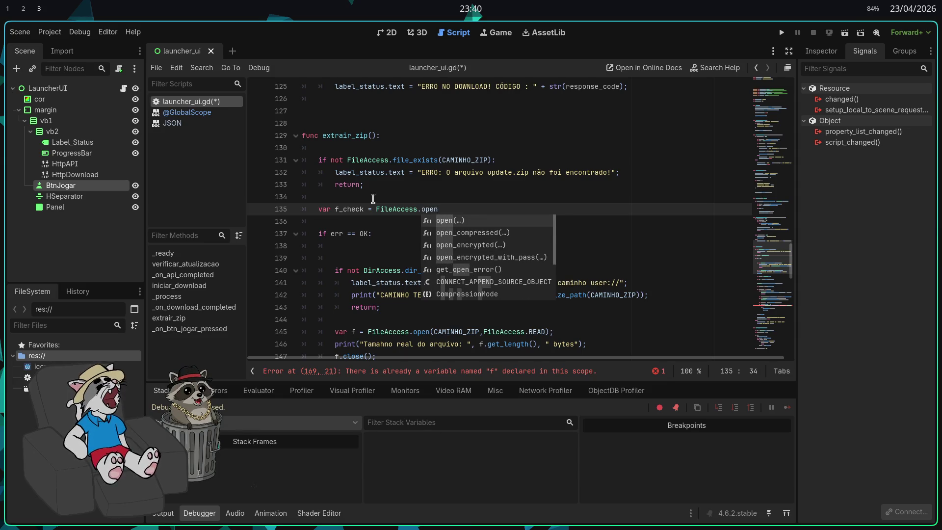
{"action": "key", "text": "Return"}
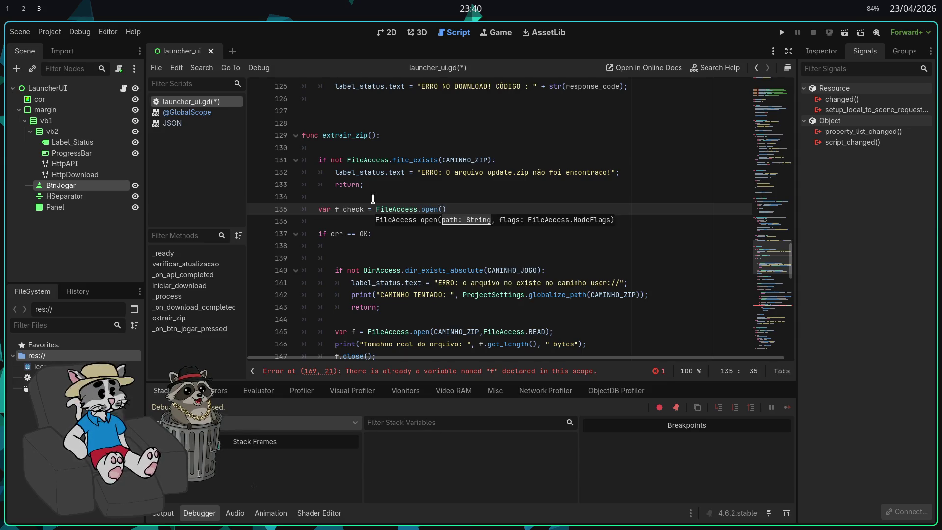
{"action": "type", "text": "caminho"}
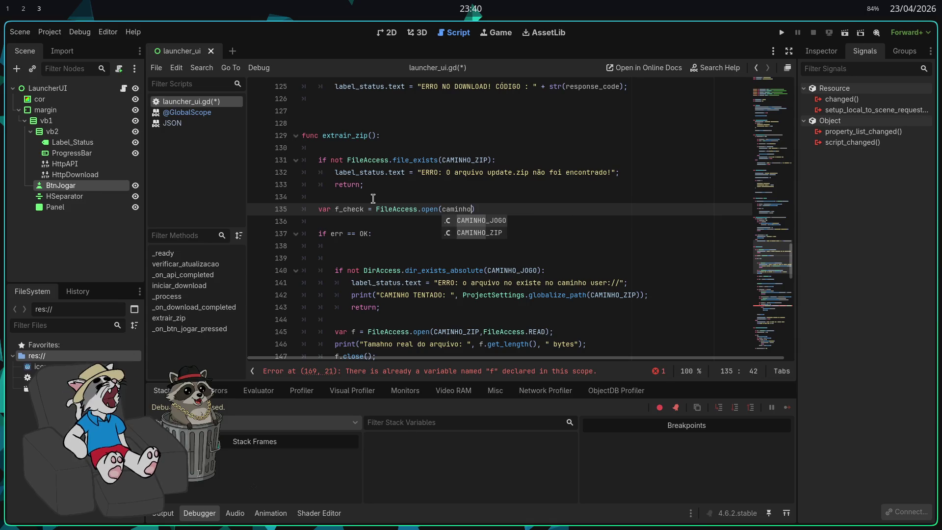
{"action": "key", "text": "Down"}
{"action": "key", "text": "Return"}
{"action": "type", "text": ",file"}
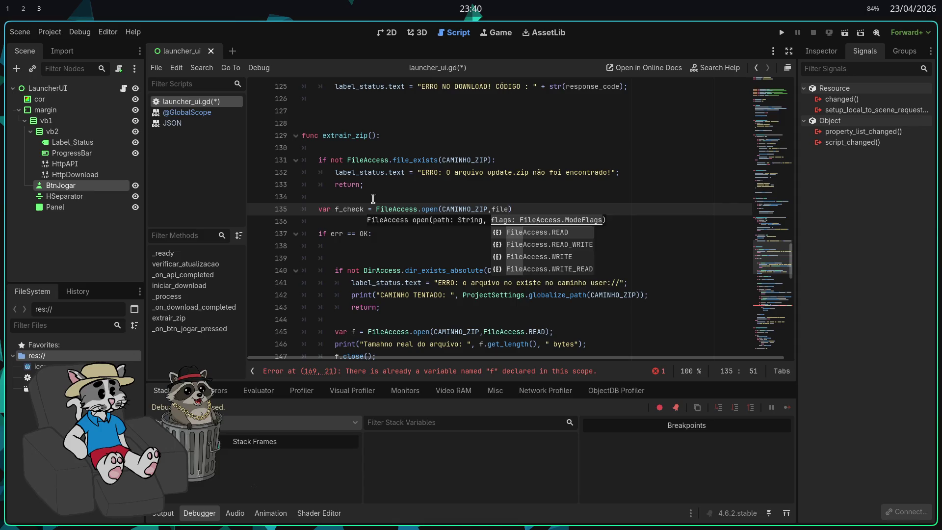
{"action": "key", "text": "Return"}
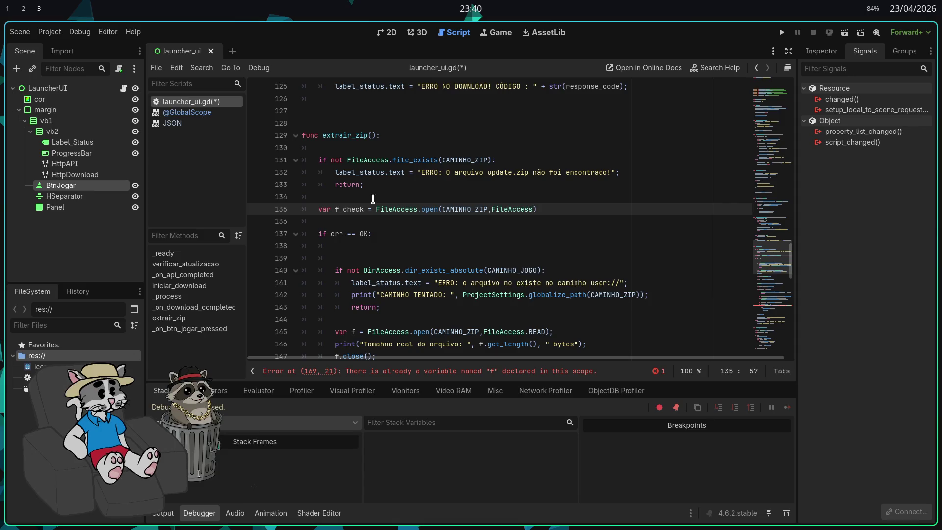
{"action": "type", "text": ".rea"}
{"action": "key", "text": "Return"}
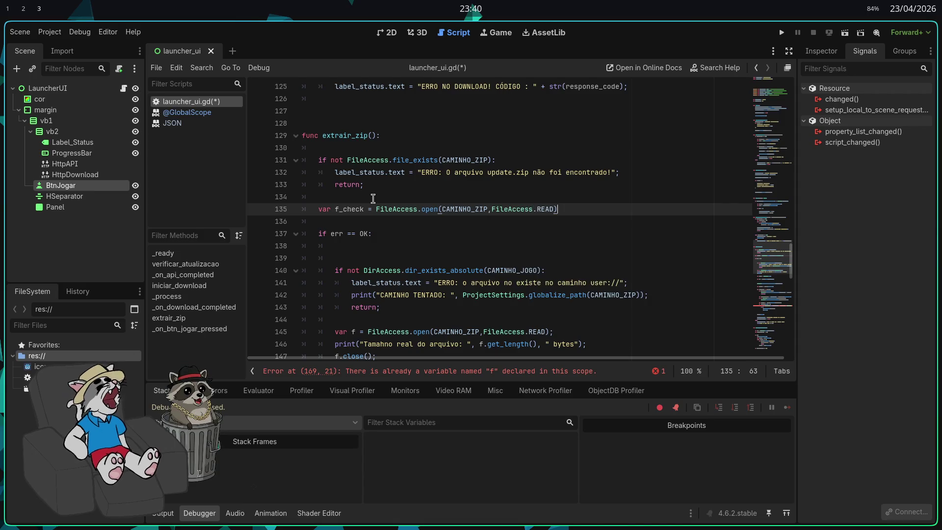
{"action": "key", "text": "Return"}
{"action": "type", "text": "var"}
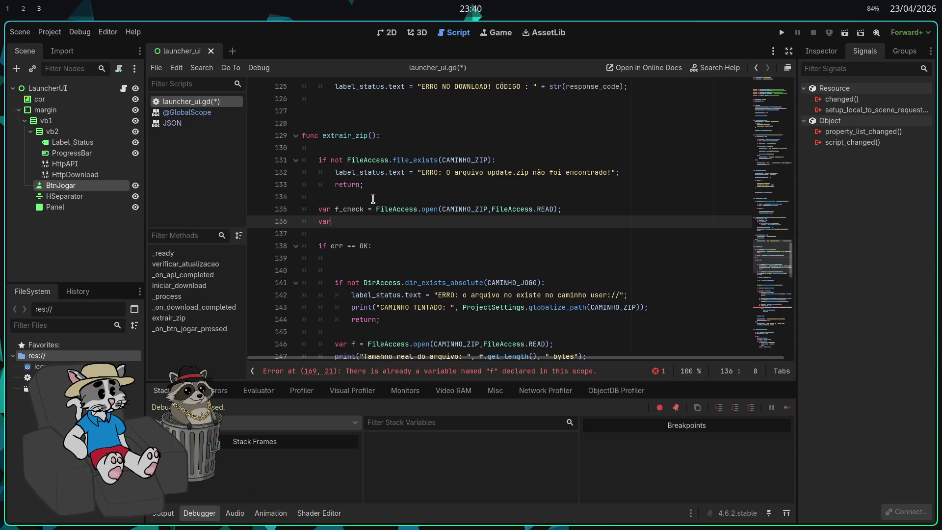
{"action": "scroll", "coordinate": [373, 198], "scroll_direction": "down", "scroll_amount": 10}
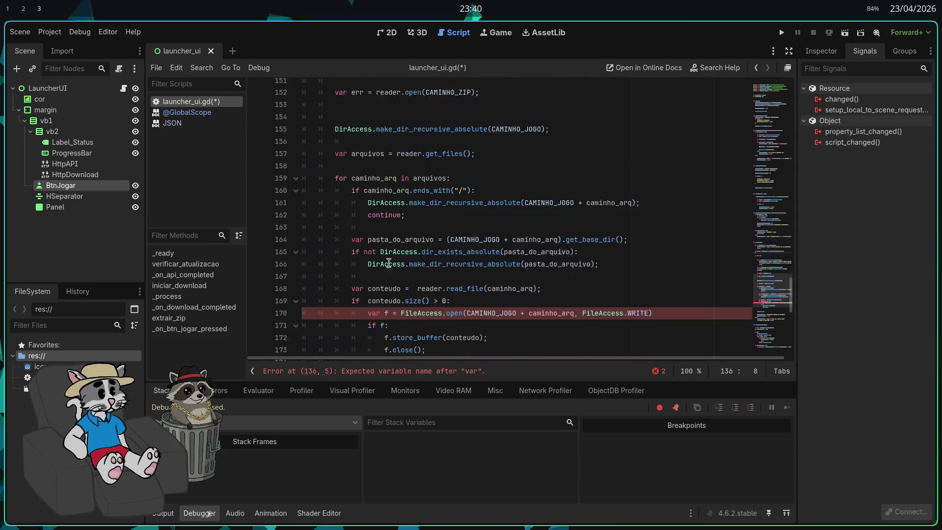
Replace the old extraction code with var tamanho = f_check.get_length(); on line 136
{"action": "scroll", "coordinate": [402, 260], "scroll_direction": "down", "scroll_amount": 2}
{"action": "mouse_move", "coordinate": [479, 270]}
{"action": "left_mouse_down"}
{"action": "mouse_move", "coordinate": [422, 274]}
{"action": "mouse_move", "coordinate": [382, 220]}
{"action": "mouse_move", "coordinate": [347, 219]}
{"action": "mouse_move", "coordinate": [336, 187]}
{"action": "left_mouse_up"}
{"action": "key", "text": "BackSpace"}
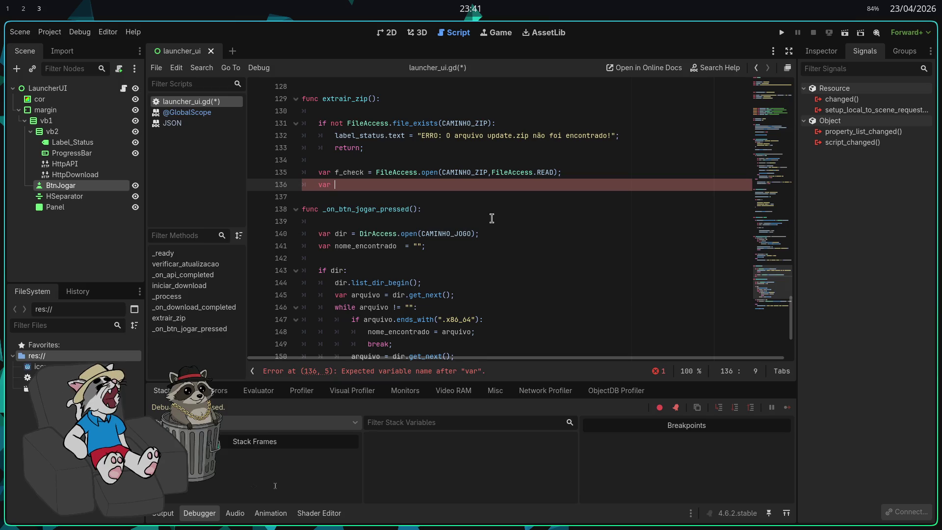
{"action": "type", "text": "tamanho"}
{"action": "type", "text": "= f"}
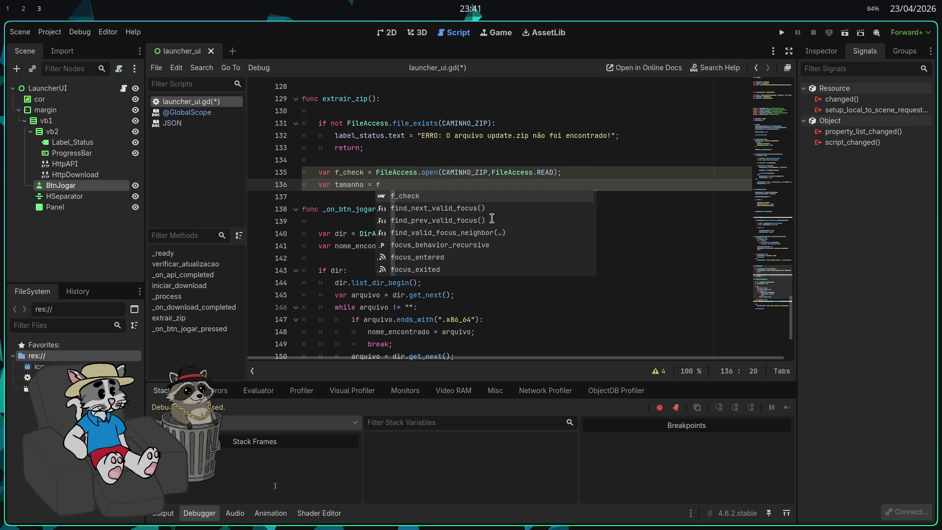
{"action": "type", "text": "_check."}
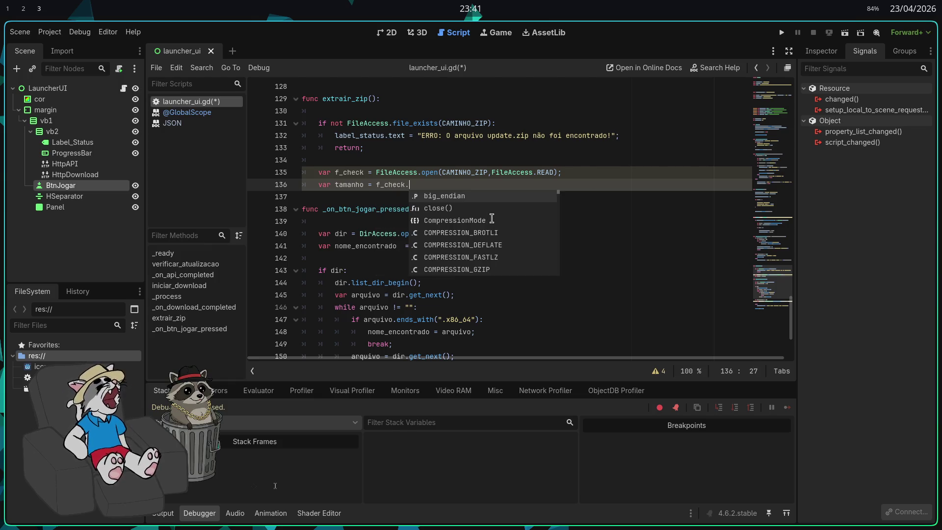
{"action": "type", "text": "get_"}
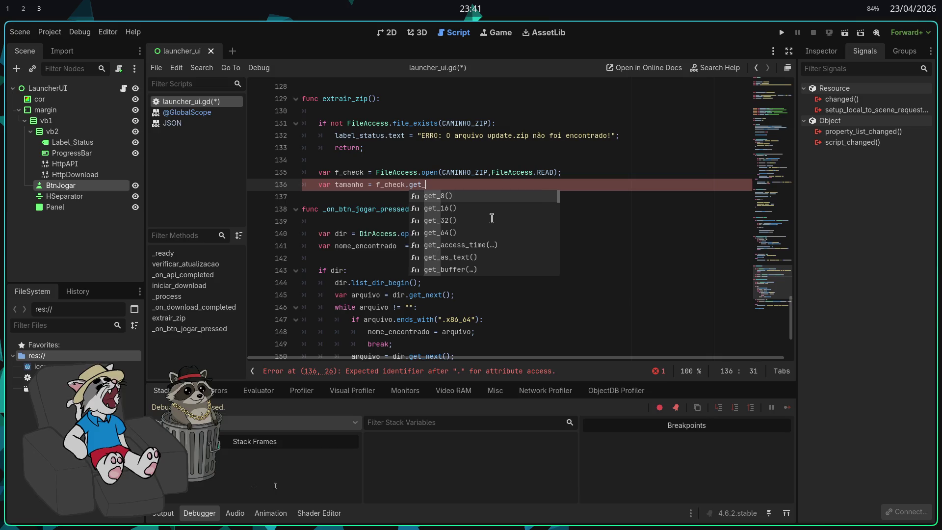
{"action": "type", "text": "clen"}
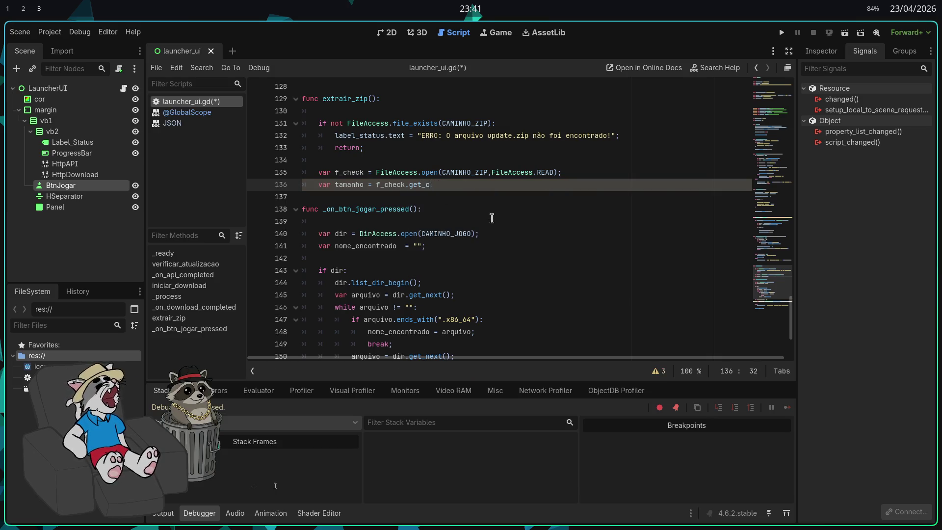
{"action": "type", "text": "n"}
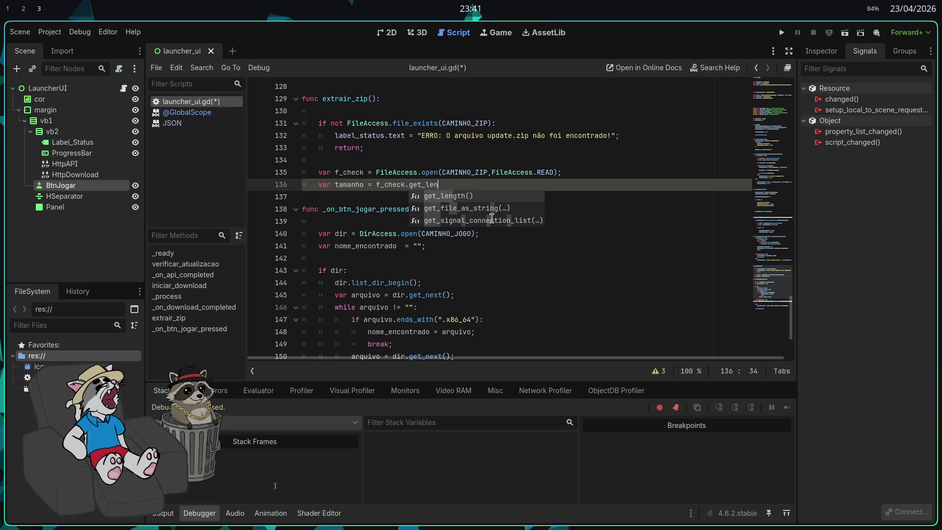
{"action": "key", "text": "Return"}
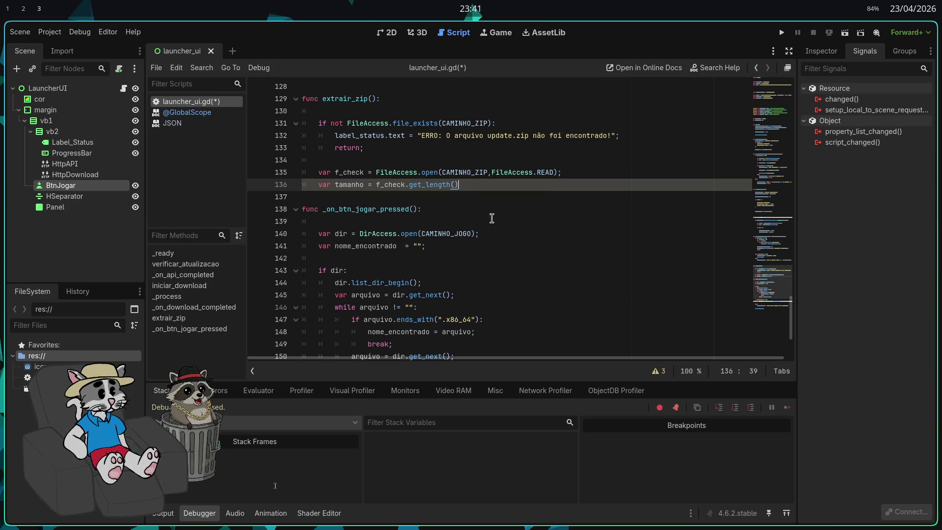
{"action": "type", "text": ";"}
{"action": "key", "text": "Return"}
{"action": "key", "text": "Return"}
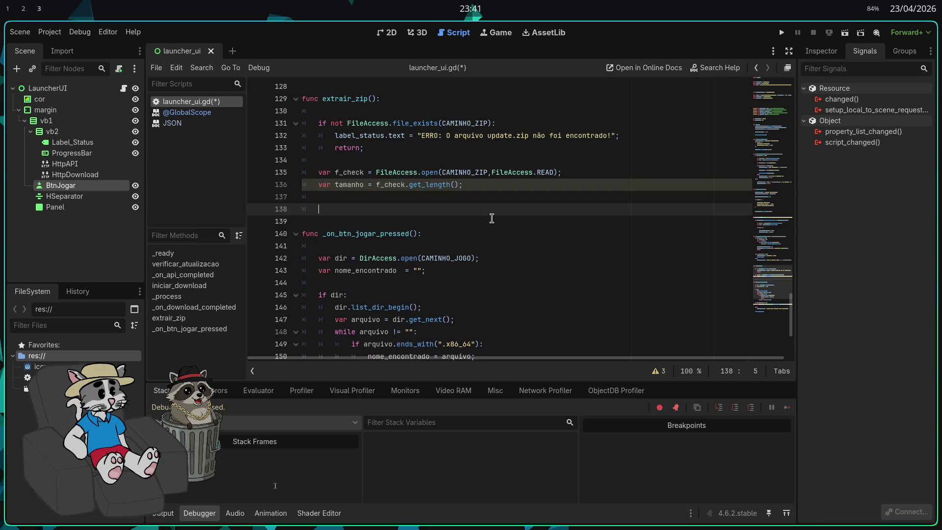
Add f_check.close(); followed by print("DEBUG LAUNCHER");
{"action": "type", "text": "f_c"}
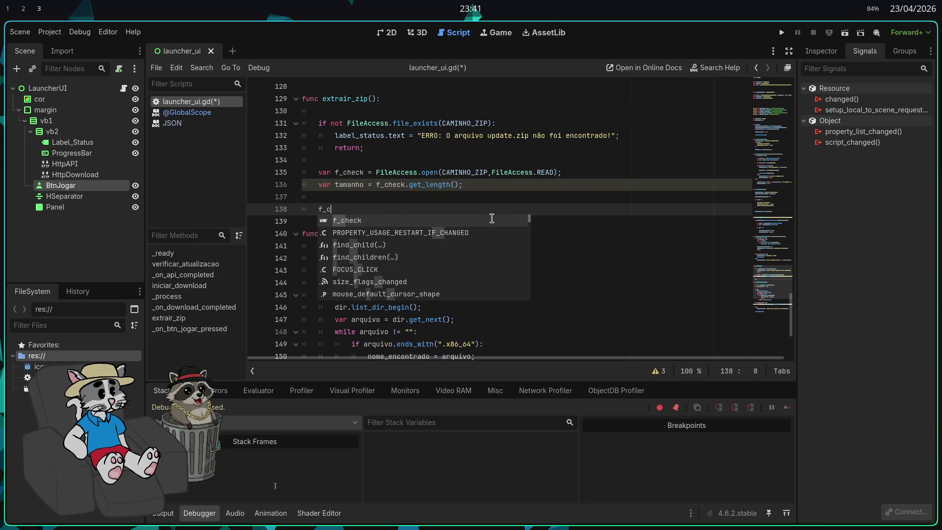
{"action": "type", "text": "heck.cloe"}
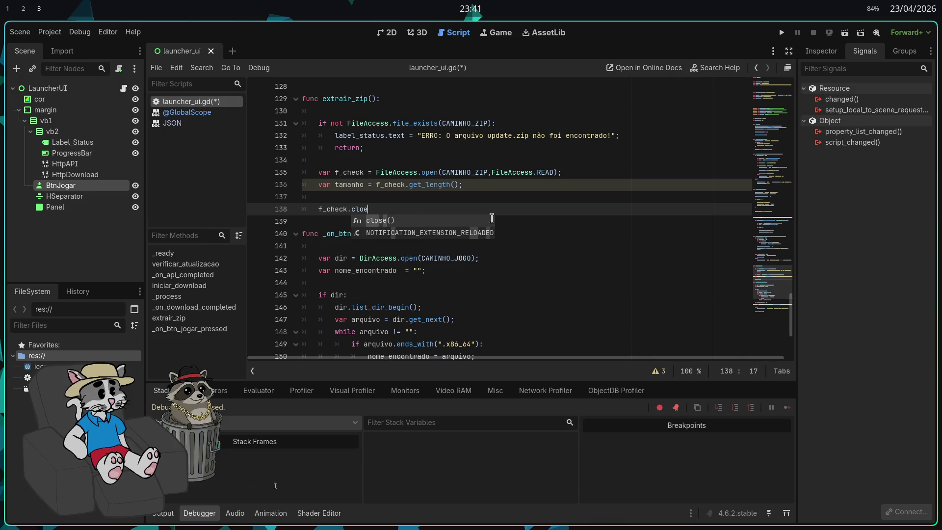
{"action": "key", "text": "Return"}
{"action": "type", "text": ";"}
{"action": "key", "text": "Return"}
{"action": "key", "text": "Return"}
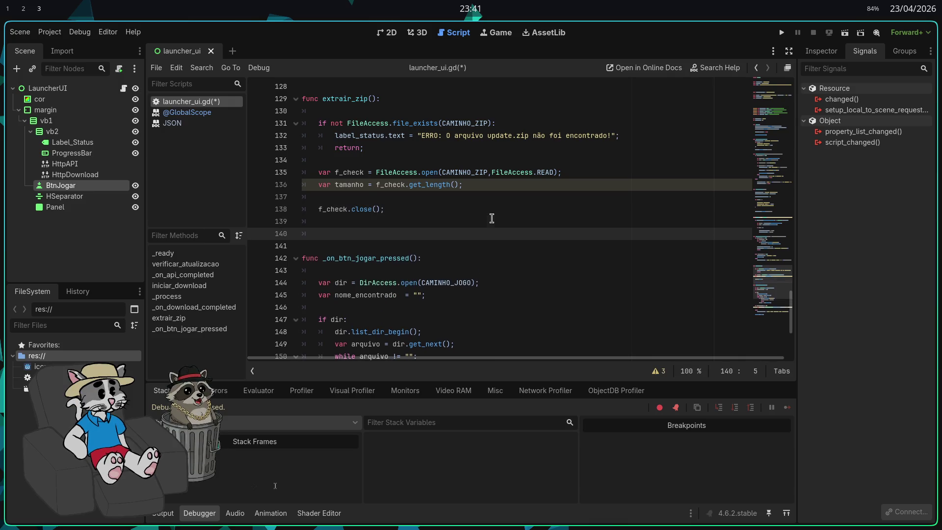
{"action": "type", "text": "print"}
{"action": "key", "text": "Return"}
{"action": "type", "text": "\""}
{"action": "type", "text": " DEBUG LAUCH"}
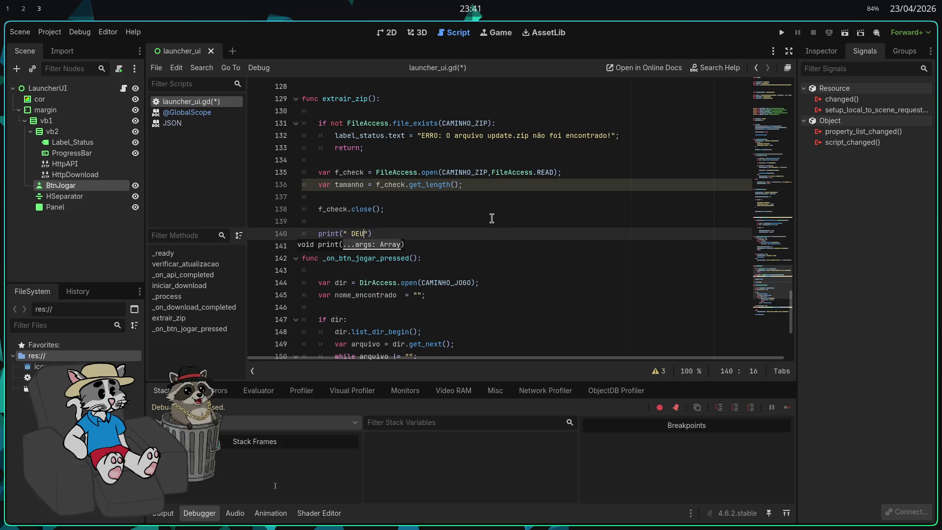
{"action": "key", "text": "BackSpace"}
{"action": "key", "text": "BackSpace"}
{"action": "type", "text": "NCHER"}
{"action": "key", "text": "End"}
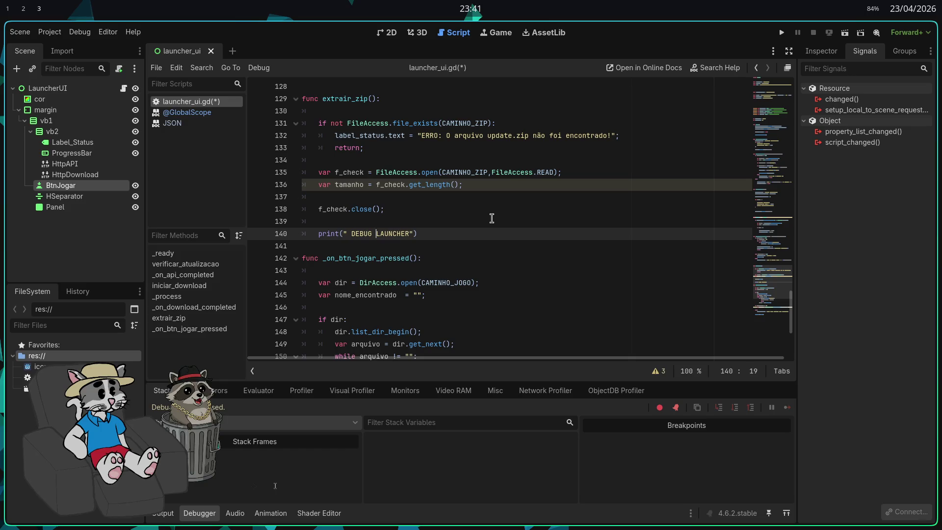
{"action": "key", "text": "ctrl+Left"}
{"action": "key", "text": "BackSpace"}
{"action": "key", "text": "End"}
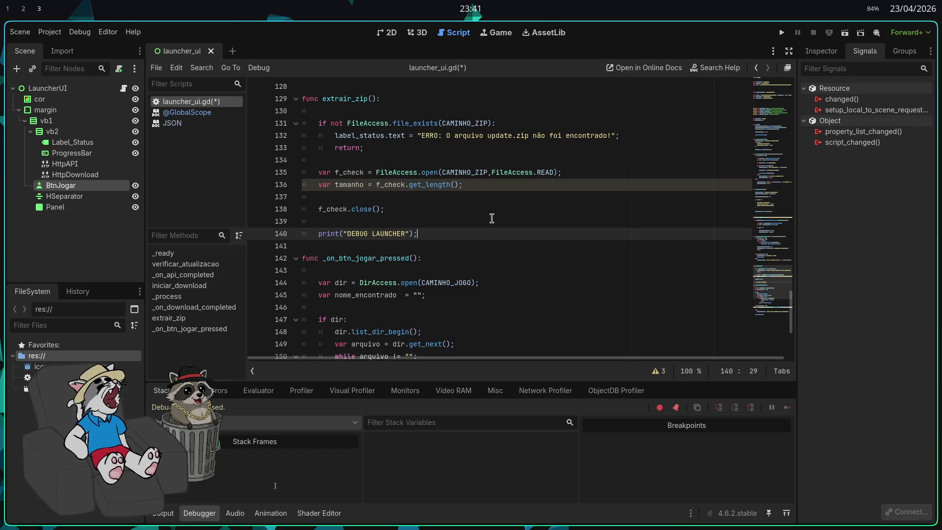
{"action": "type", "text": ";"}
{"action": "key", "text": "Return"}
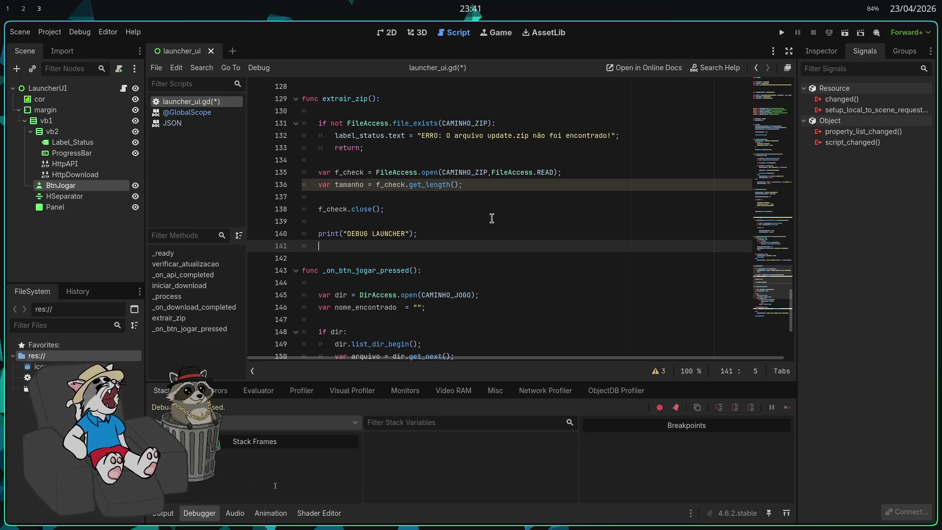
Print "TAMANHO DO ARQUIVO BAIXADO: ", tamanho, " bytes" and begin an if tamanho check
{"action": "type", "text": "Print"}
{"action": "key", "text": "Return"}
{"action": "type", "text": "\""}
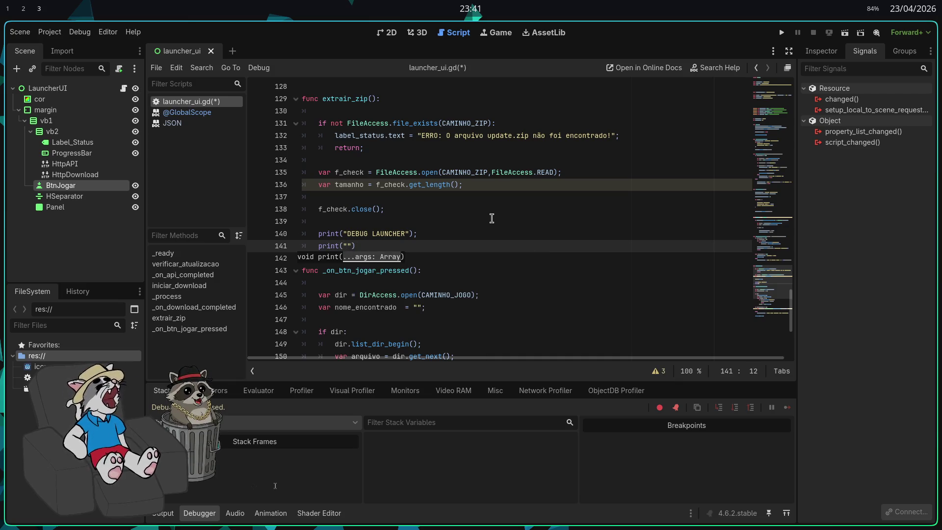
{"action": "type", "text": "TAMANHO DO ARQUIV"}
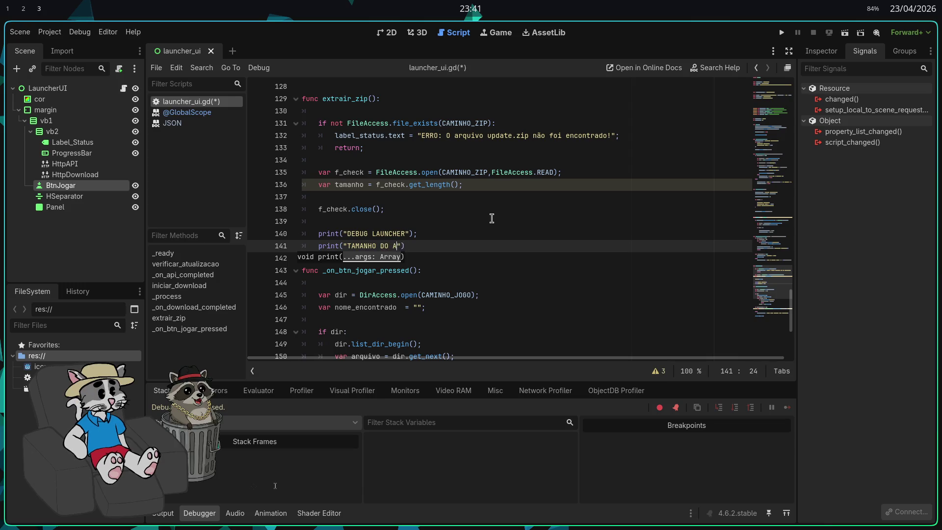
{"action": "type", "text": "O "}
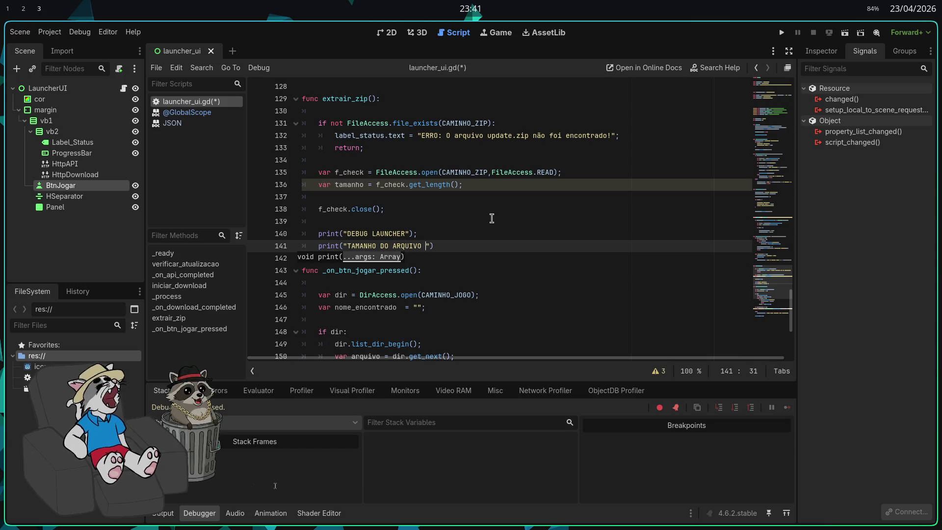
{"action": "type", "text": "BAIXADO"}
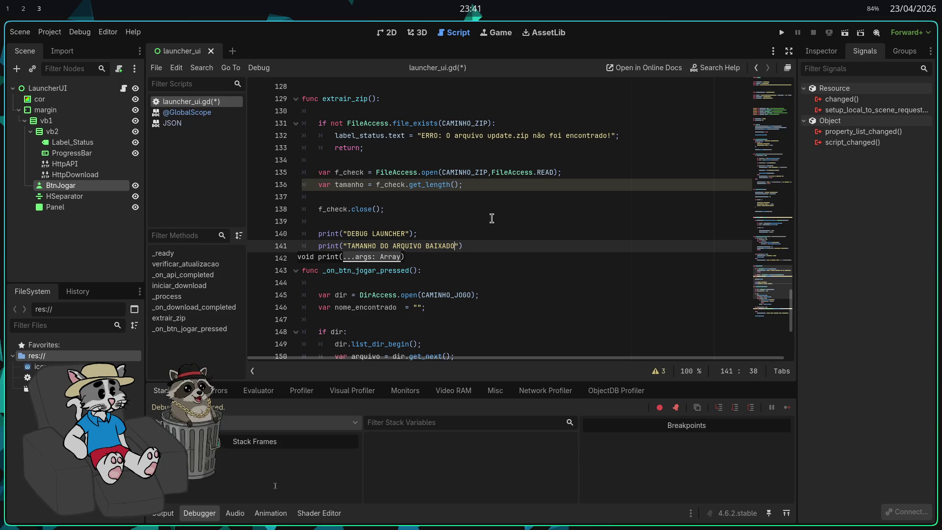
{"action": "type", "text": ": \""}
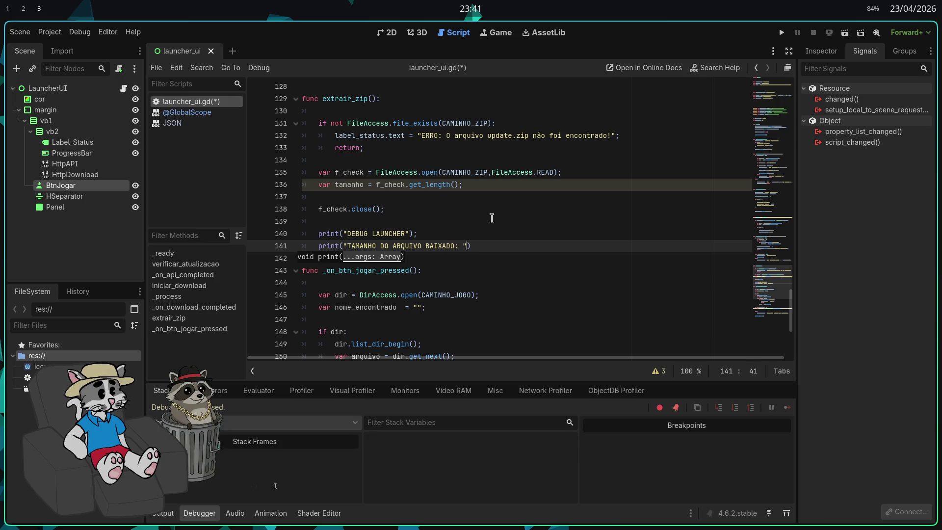
{"action": "type", "text": ", tamanho,"}
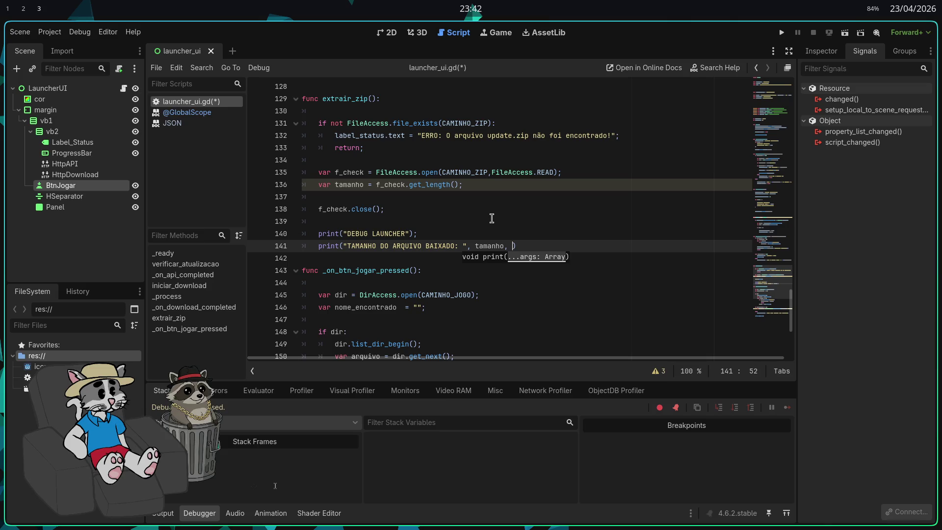
{"action": "type", "text": " \" "}
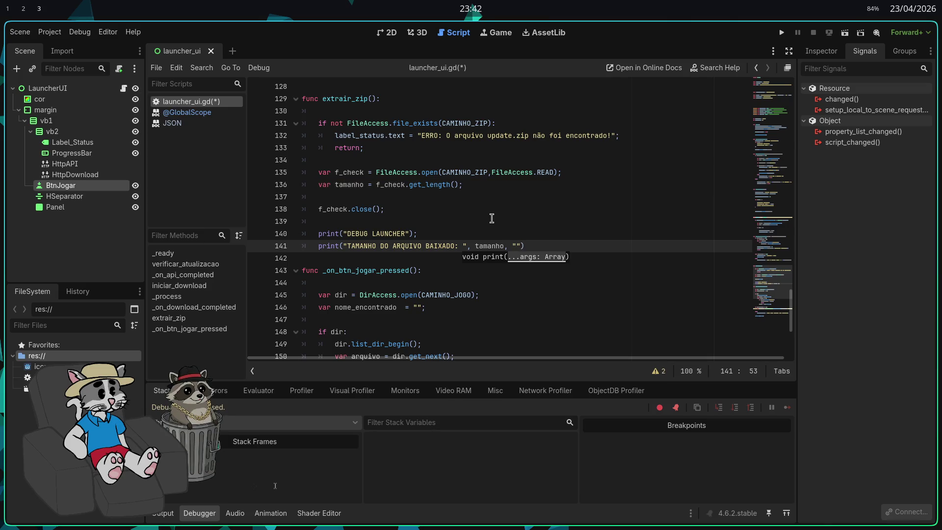
{"action": "type", "text": "by"}
{"action": "key", "text": "End"}
{"action": "type", "text": ";"}
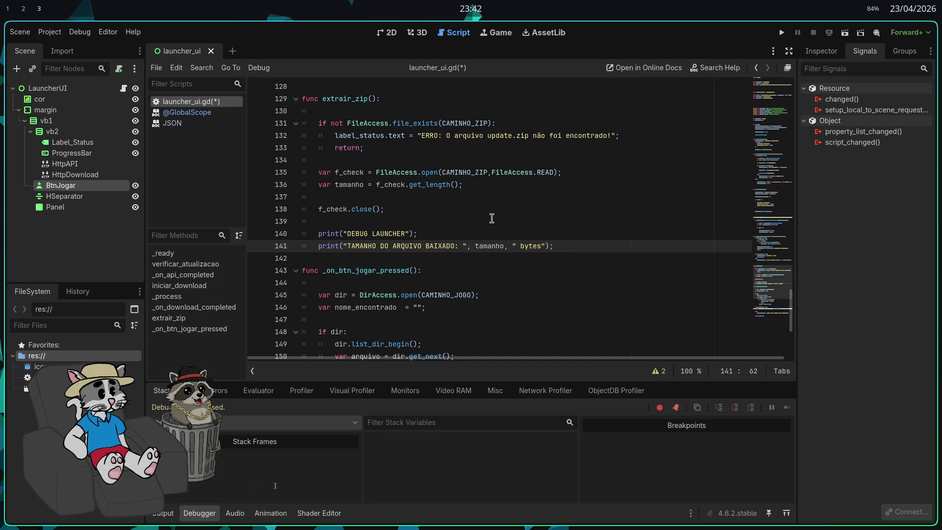
{"action": "key", "text": "Return"}
{"action": "key", "text": "Return"}
{"action": "type", "text": "if  tamanho "}
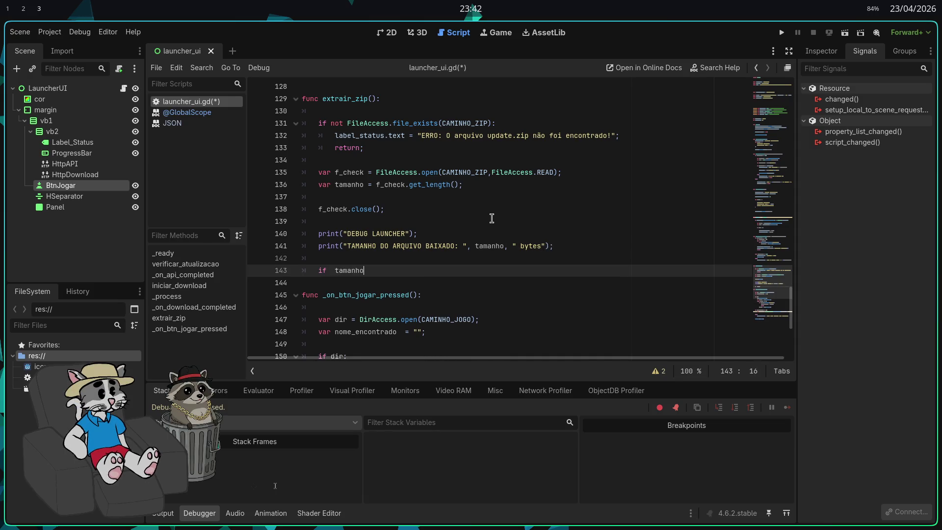
{"action": "type", "text": "< 2000"}
Under if tamanho < 2000, show 'ERRO: O arquivo é muito pequeno. o token deve ter expirado!' and start a Dica print
{"action": "type", "text": ":"}
{"action": "key", "text": "Return"}
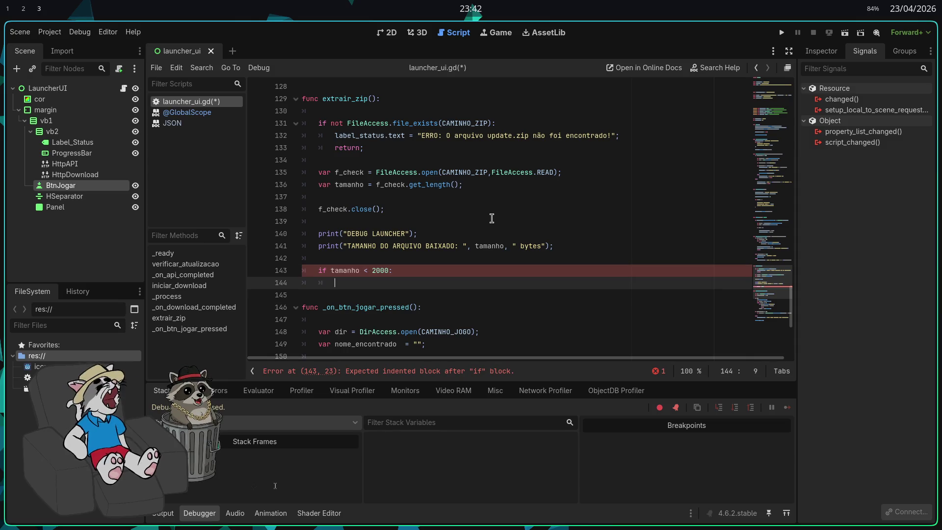
{"action": "type", "text": "label"}
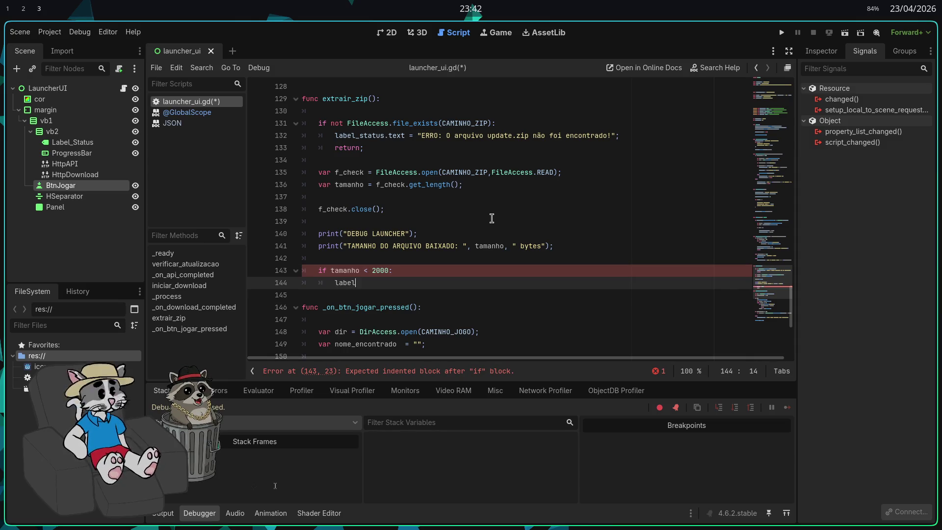
{"action": "type", "text": "_status."}
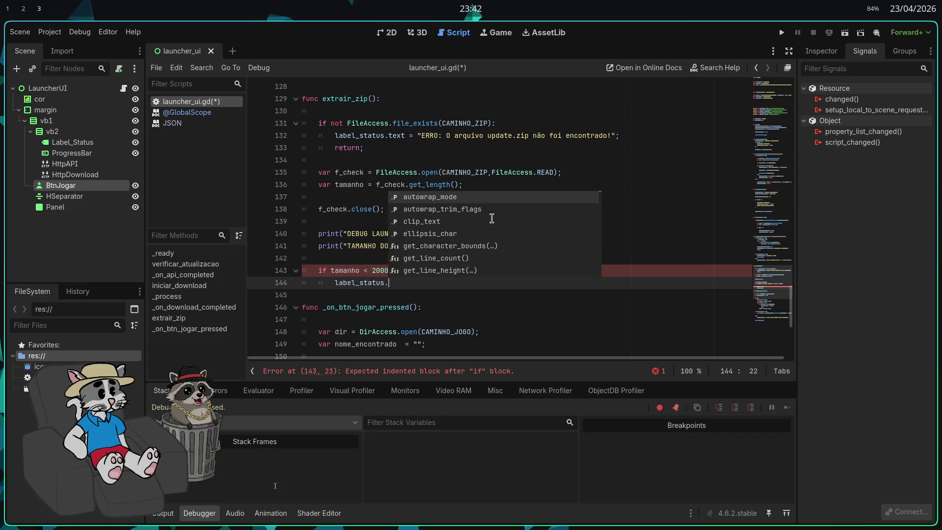
{"action": "type", "text": "text = \"E"}
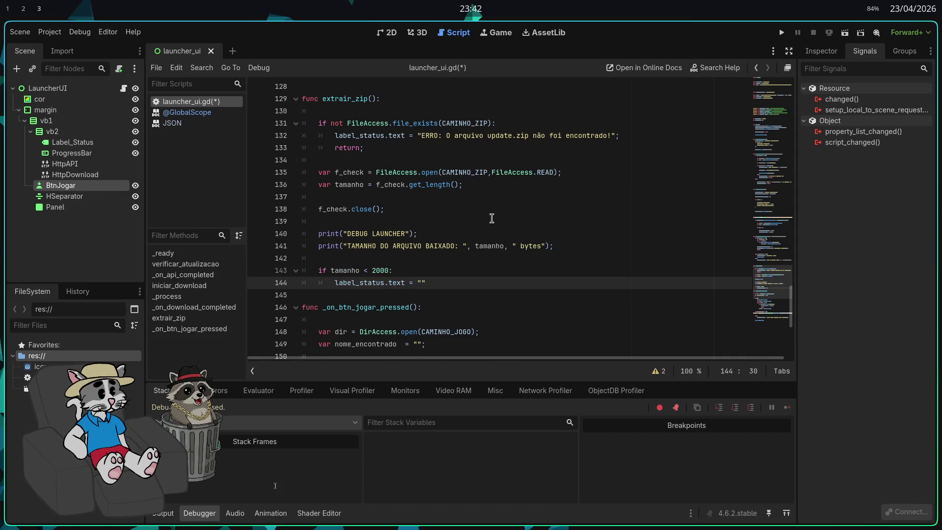
{"action": "type", "text": "RRO: O"}
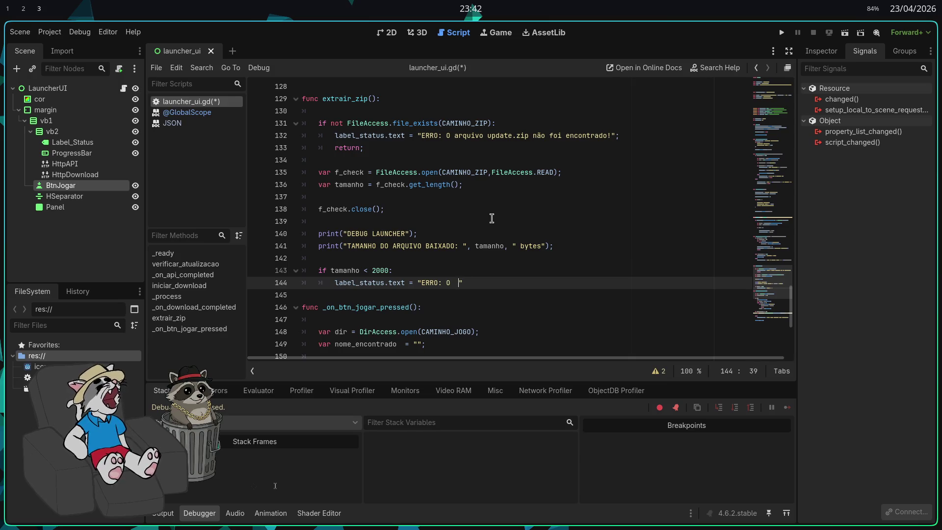
{"action": "type", "text": "a"}
{"action": "type", "text": "rquivo "}
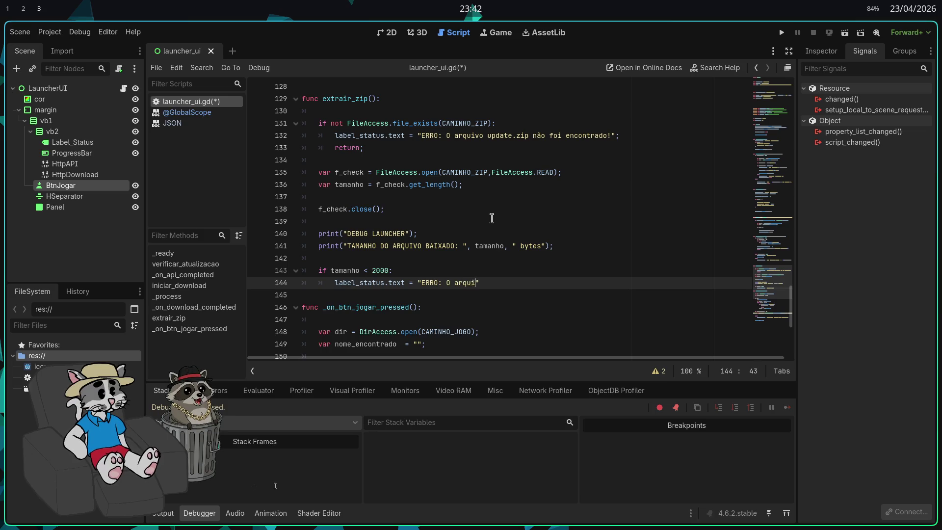
{"action": "type", "text": "é muito "}
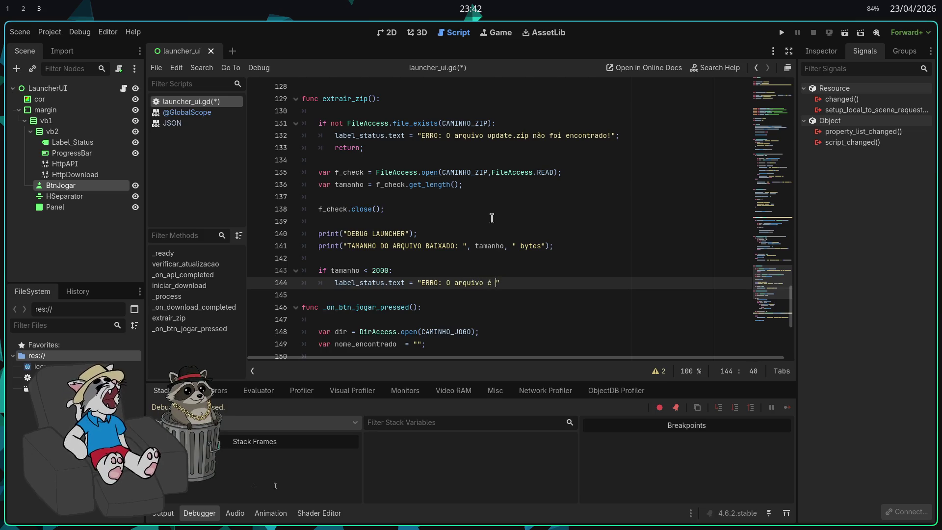
{"action": "type", "text": "pequen"}
{"action": "key", "text": "BackSpace"}
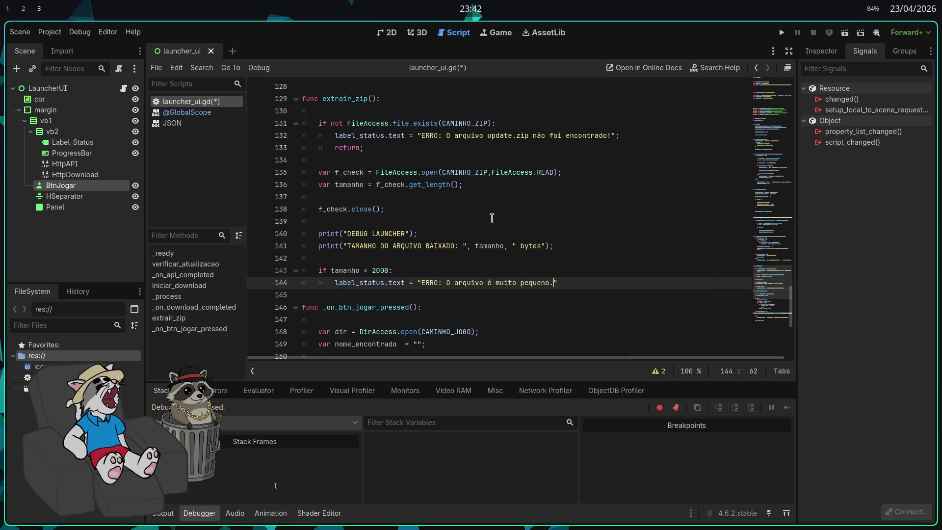
{"action": "type", "text": "o  token deve "}
{"action": "type", "text": "ter expirado!"}
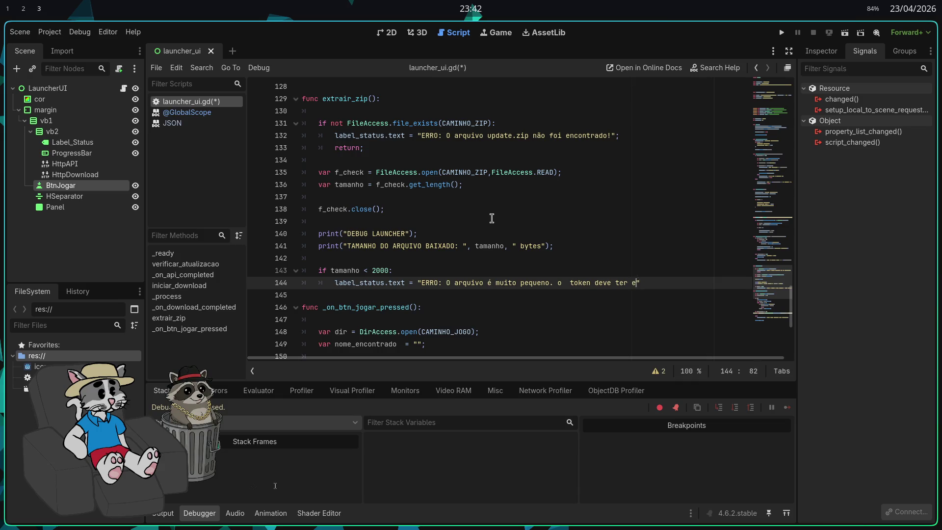
{"action": "key", "text": "Right"}
{"action": "type", "text": ";"}
{"action": "key", "text": "Return"}
{"action": "type", "text": "print(\""}
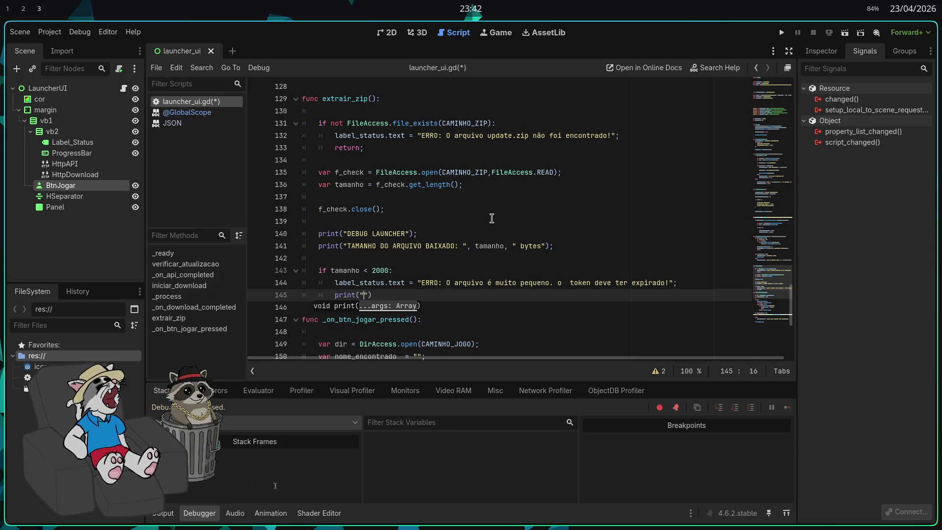
{"action": "type", "text": "DI"}
{"action": "type", "text": "ca"}
{"action": "type", "text": ": SE"}
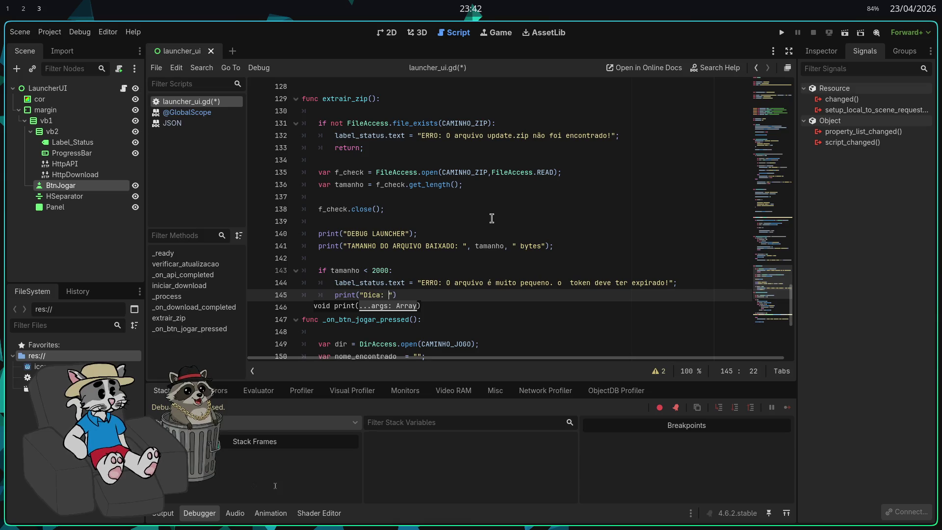
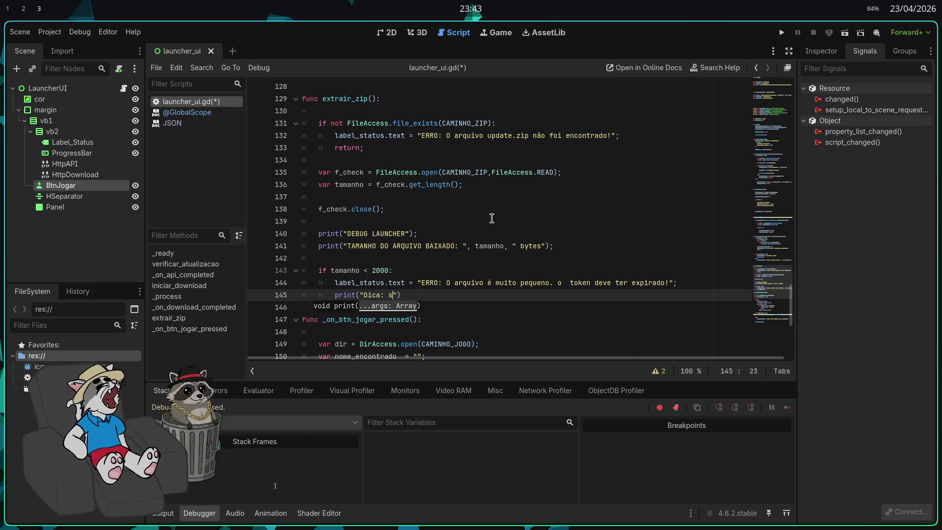
Type the line 145 hint 'Se o tamanho for minusculo, o github enviou um erro em texto, não o zip'
{"action": "type", "text": "E"}
{"action": "key", "text": "BackSpace"}
{"action": "type", "text": "e o "}
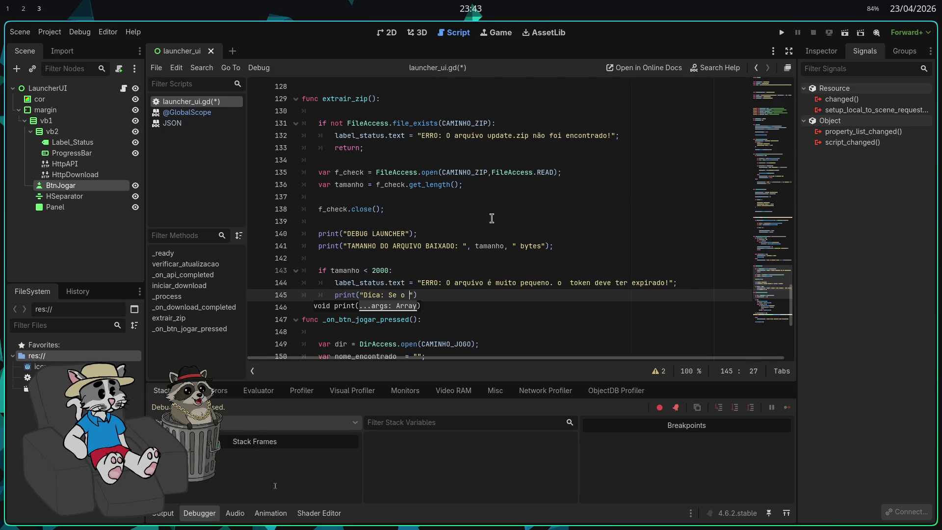
{"action": "type", "text": "tamanho "}
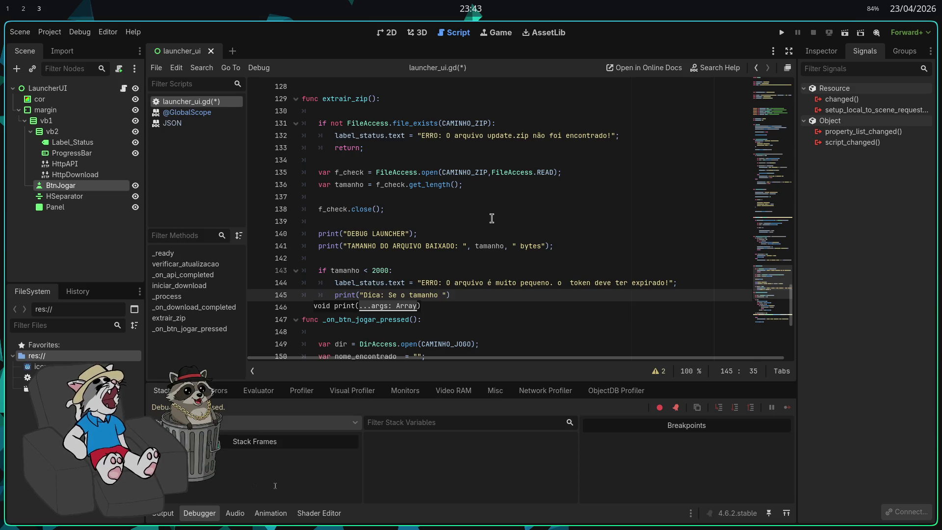
{"action": "type", "text": "for"}
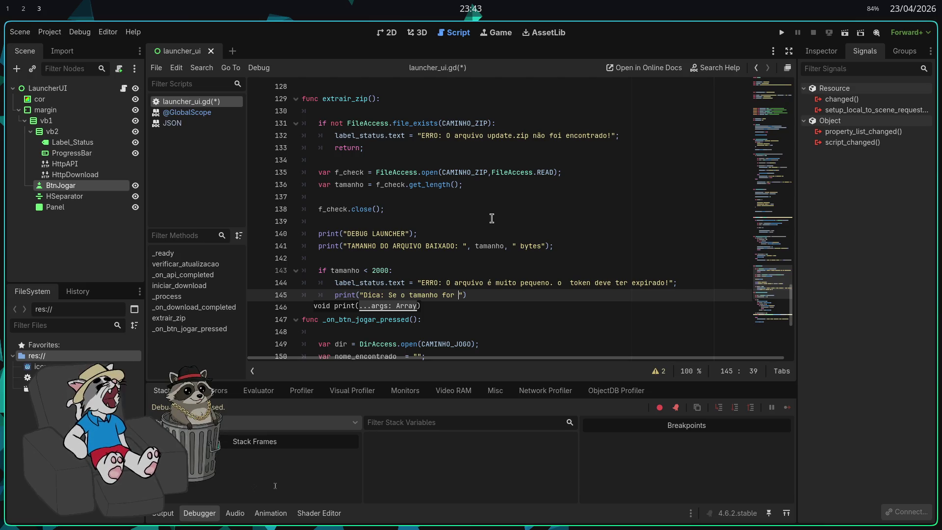
{"action": "type", "text": "minusculo, "}
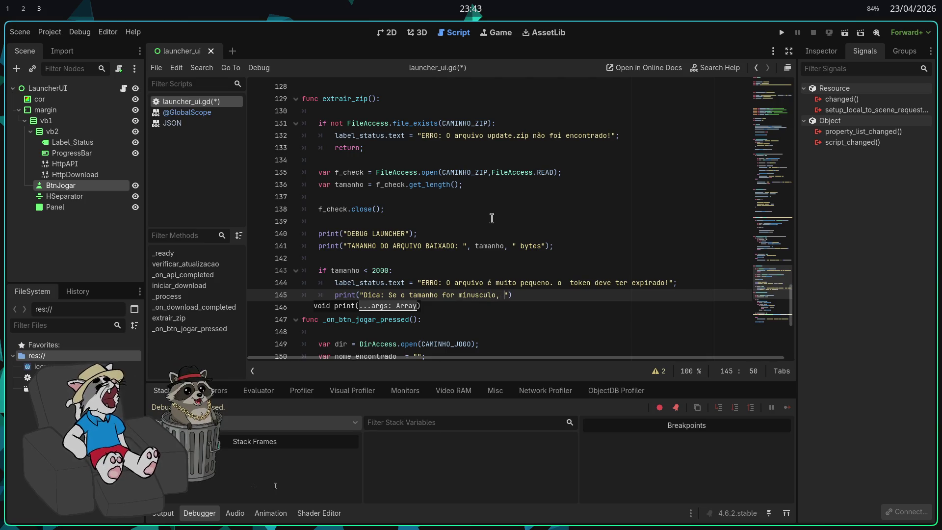
{"action": "type", "text": "o github enviu"}
{"action": "key", "text": "BackSpace"}
{"action": "type", "text": "ou um"}
{"action": "type", "text": " erro"}
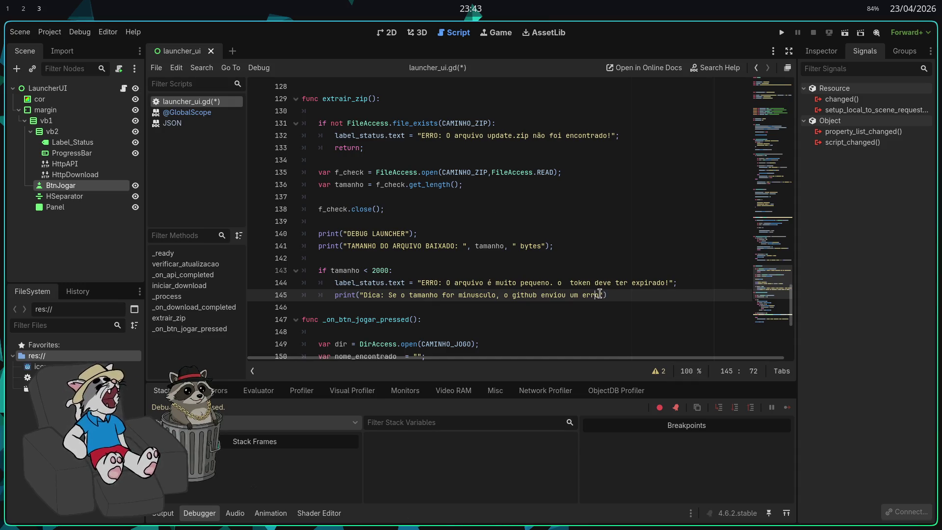
{"action": "type", "text": "em te"}
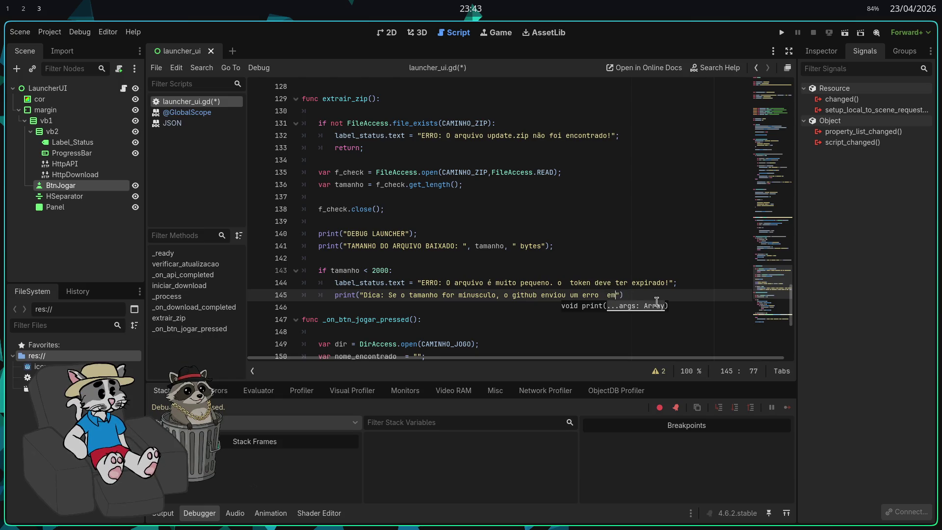
{"action": "type", "text": "xto, n"}
{"action": "type", "text": "ão o zip"}
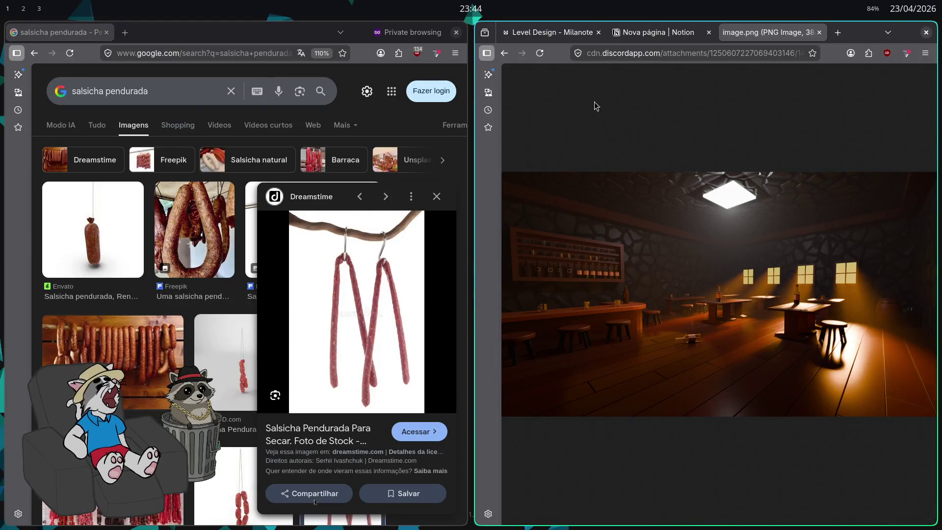
Replace the Google Images query with 'imagens parecidas triangulos teste de maluco' and search
{"action": "left_click", "coordinate": [74, 91]}
{"action": "key", "text": "ctrl+a"}
{"action": "key", "text": "BackSpace"}
{"action": "type", "text": "magem"}
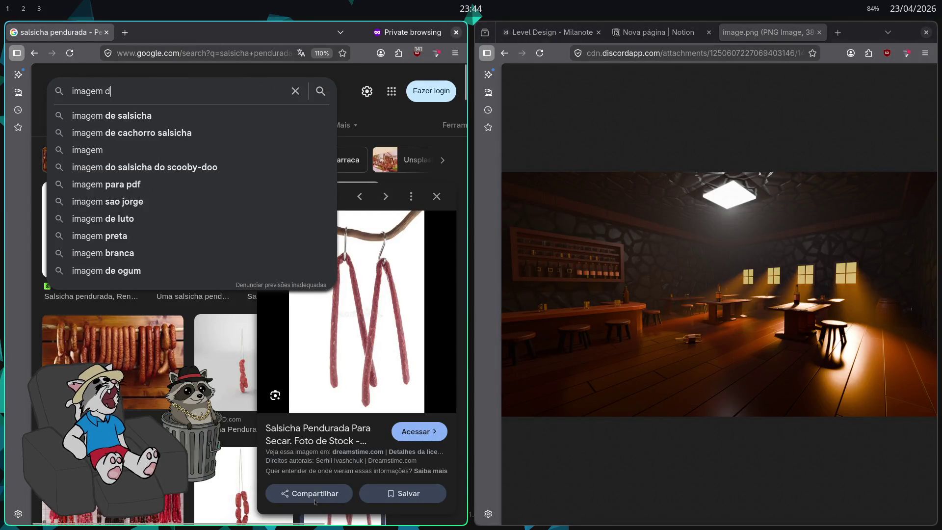
{"action": "key", "text": "BackSpace"}
{"action": "key", "text": "BackSpace"}
{"action": "type", "text": "ens parecidas triangulos tr"}
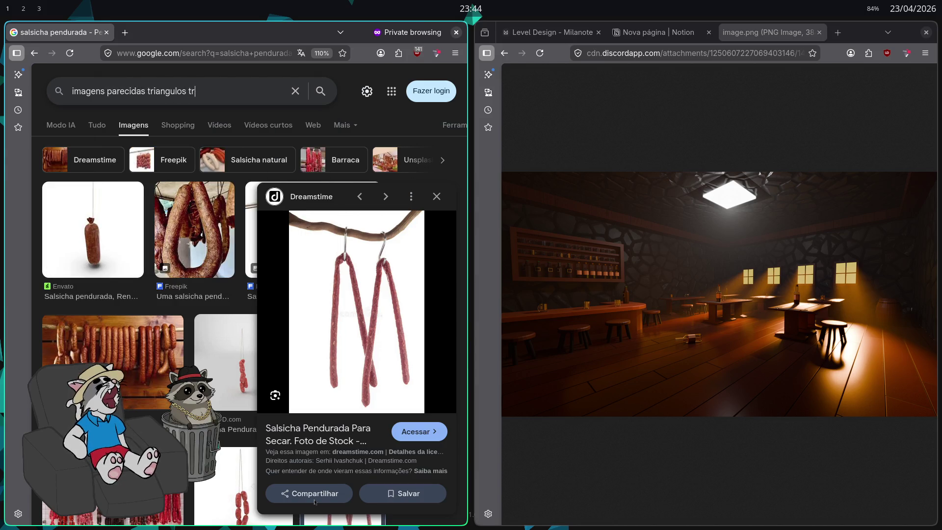
{"action": "key", "text": "BackSpace"}
{"action": "type", "text": "este de maluco"}
{"action": "key", "text": "Return"}
Preview the Psicotécnico Detran 2024 and Teste de QI triangle results, then return to launcher_ui.gd
{"action": "key", "text": "F11"}
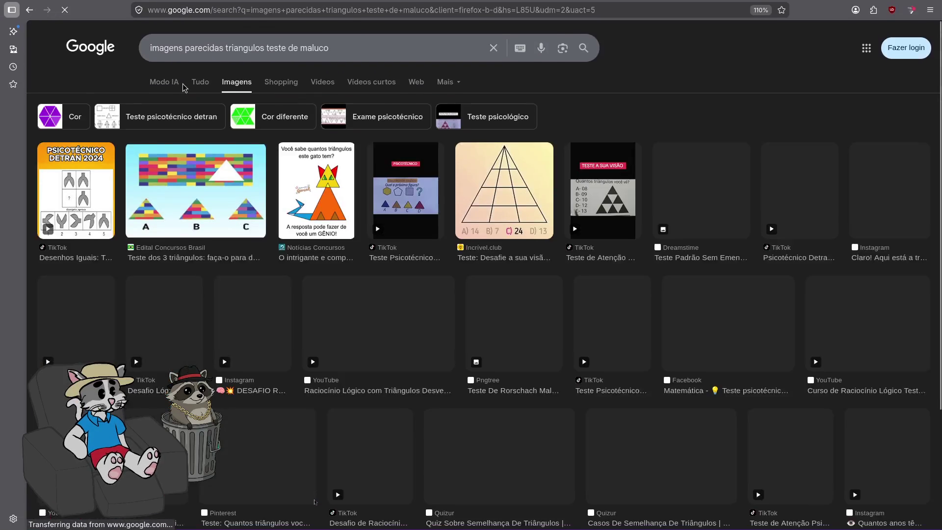
{"action": "left_click", "coordinate": [102, 210]}
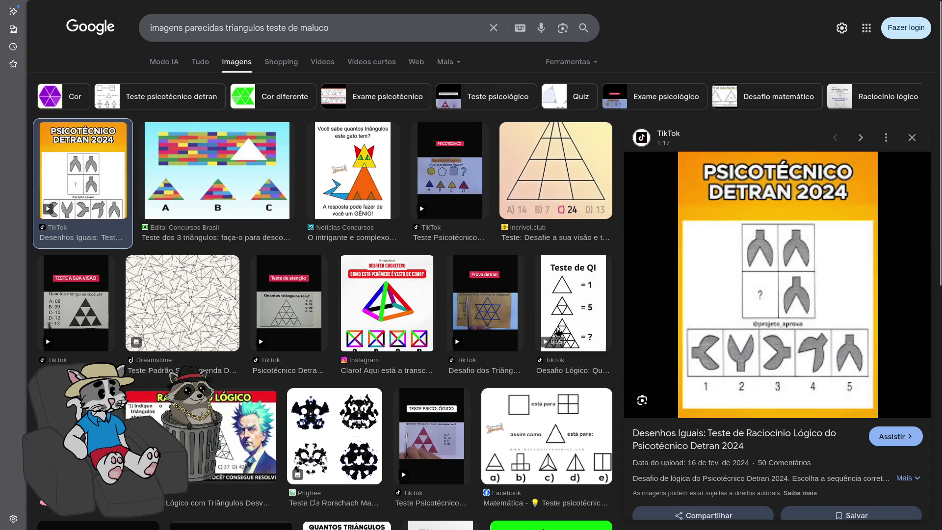
{"action": "left_click", "coordinate": [570, 326]}
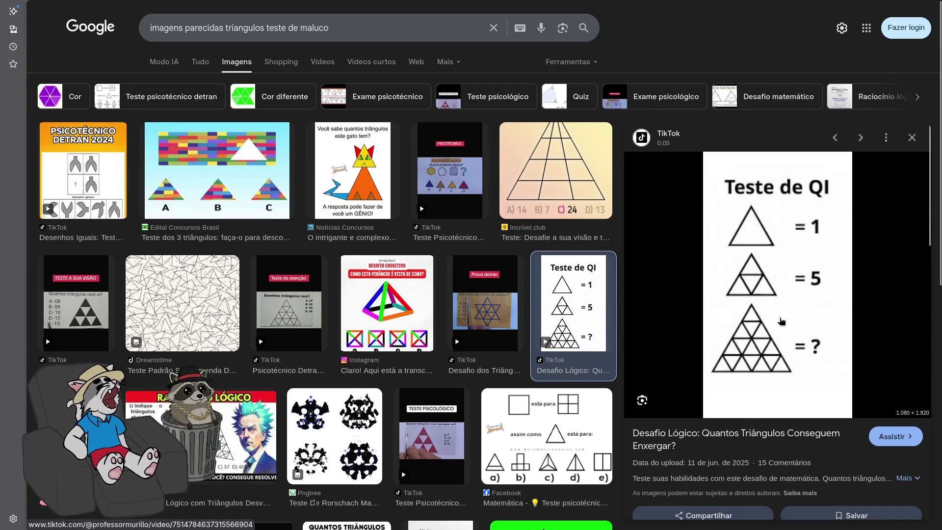
{"action": "mouse_move", "coordinate": [667, 11]}
{"action": "key", "text": "F11"}
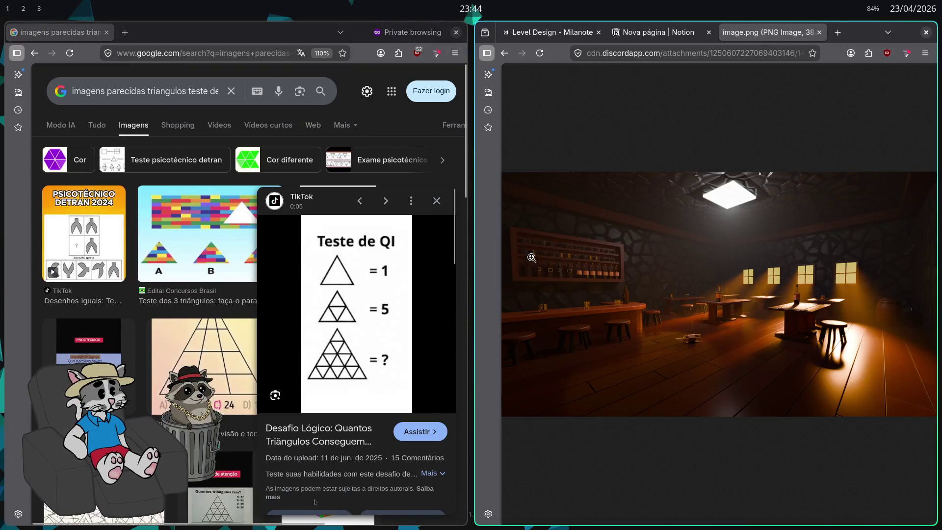
{"action": "key", "text": "super+f"}
{"action": "key", "text": "alt+Tab"}
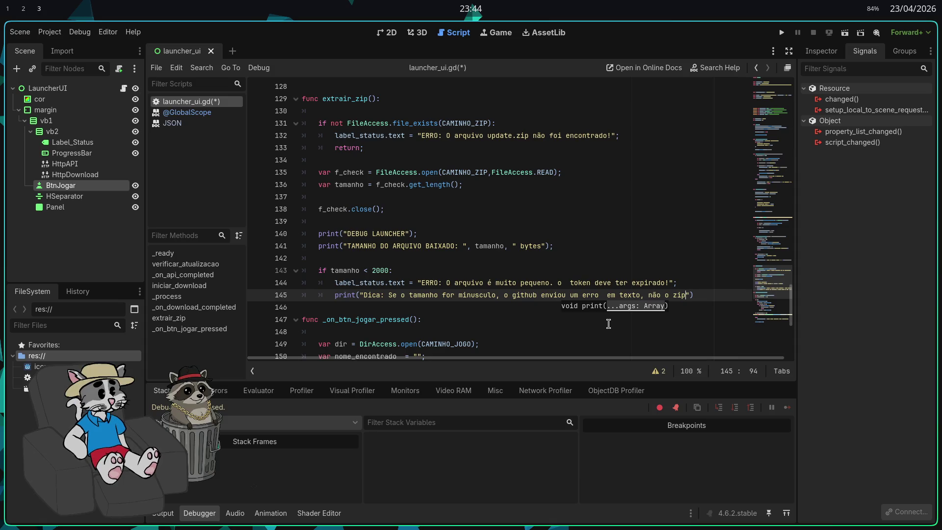
Add 'return;' on line 147 after the hint and begin 'var reader = ZIPReader' on line 149
{"action": "key", "text": "End"}
{"action": "key", "text": "Return"}
{"action": "key", "text": "Return"}
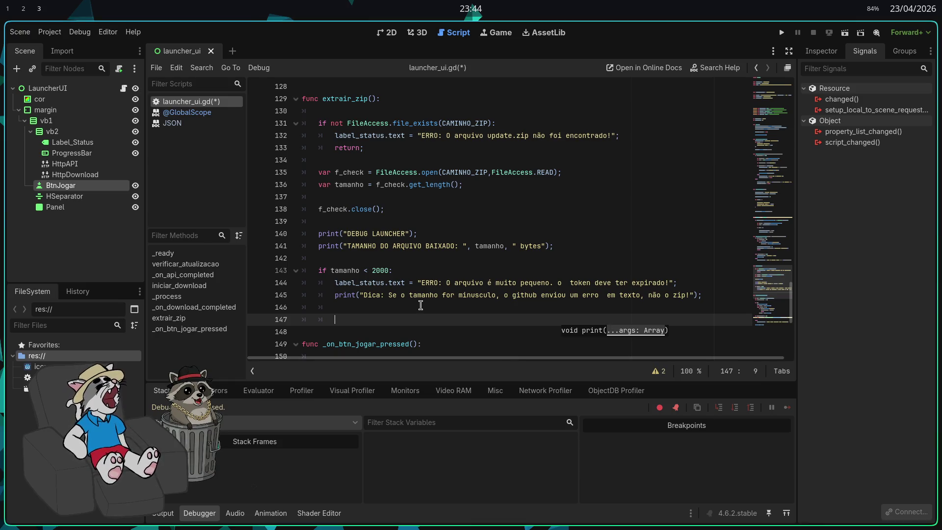
{"action": "type", "text": "return;"}
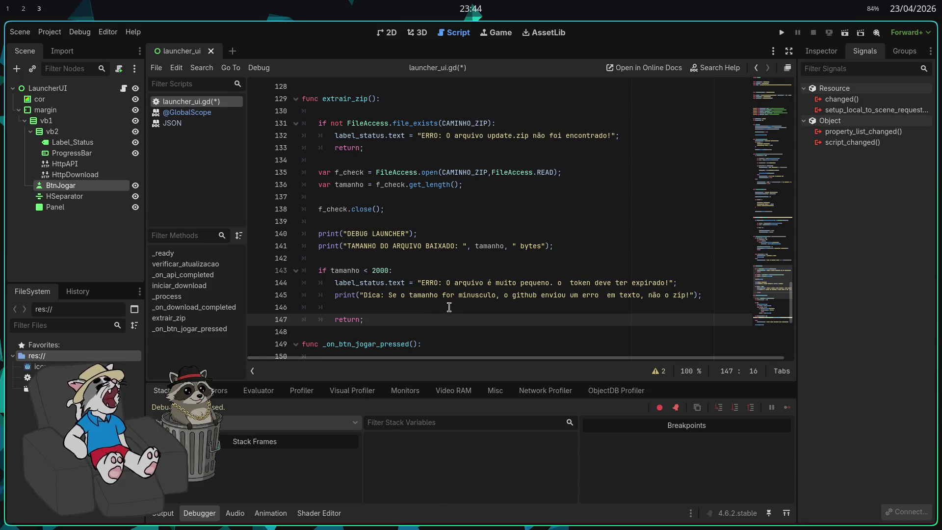
{"action": "key", "text": "Return"}
{"action": "key", "text": "Return"}
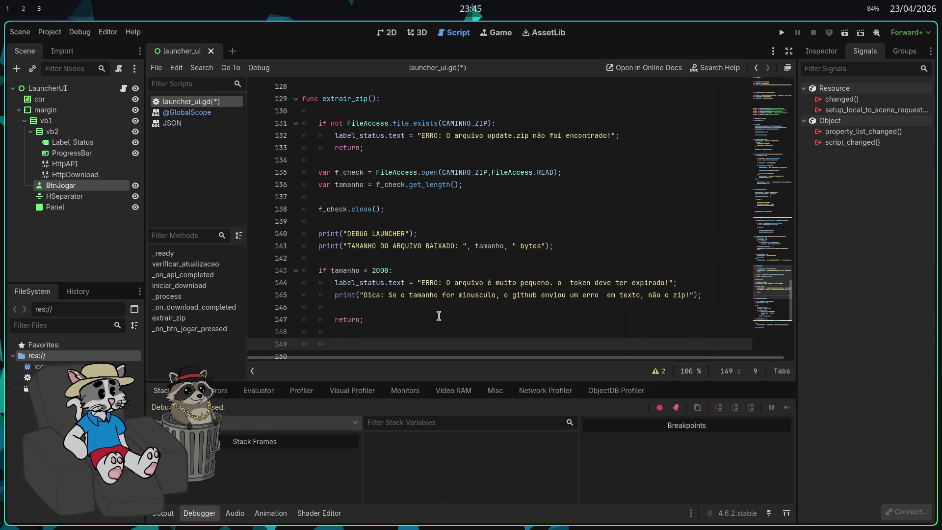
{"action": "type", "text": "var "}
{"action": "type", "text": "reader "}
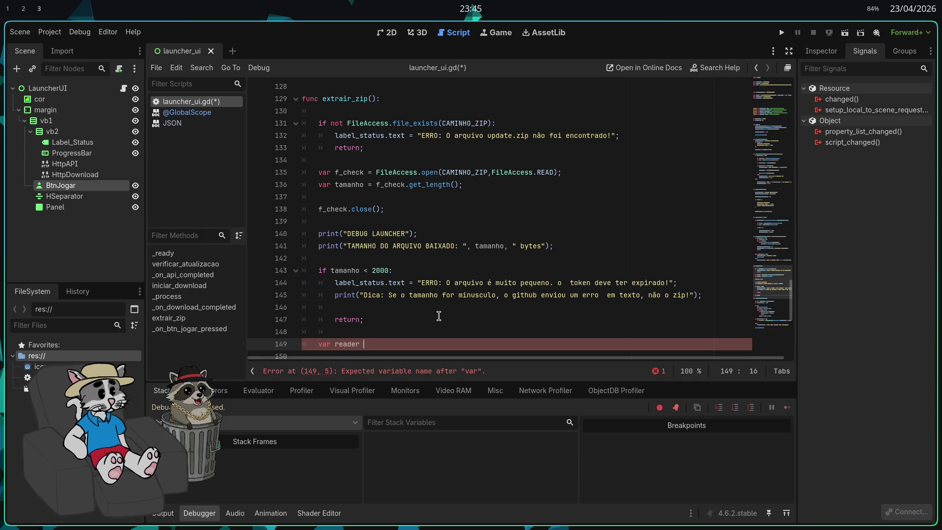
{"action": "type", "text": "= zipr"}
Create the reader with ZIPReader.new() and store reader.open(CAMINHO_ZIP) in err
{"action": "key", "text": "Return"}
{"action": "type", "text": "new"}
{"action": "key", "text": "Return"}
{"action": "key", "text": "Return"}
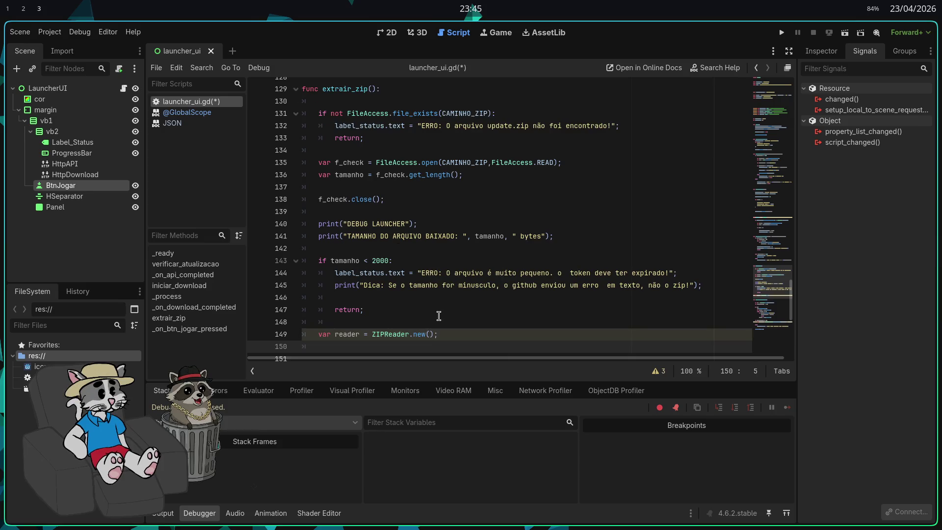
{"action": "type", "text": "var "}
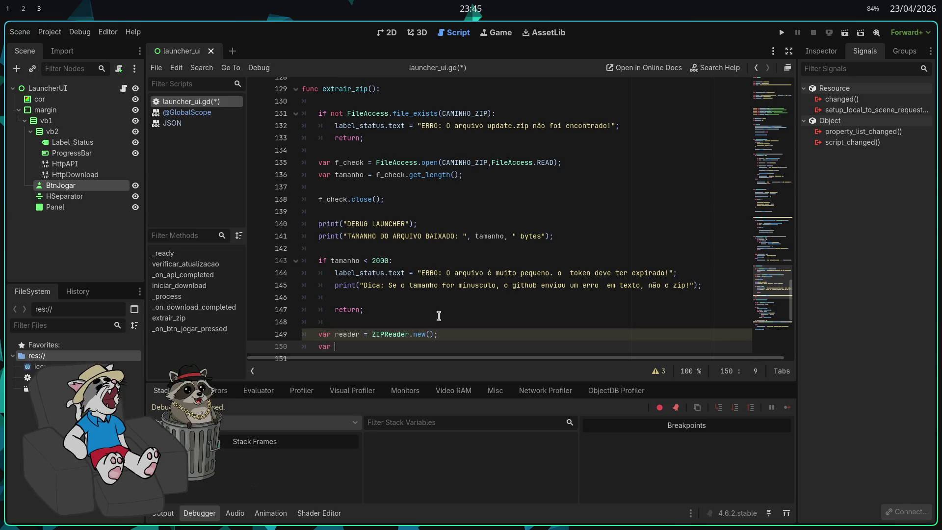
{"action": "type", "text": "err = reader."}
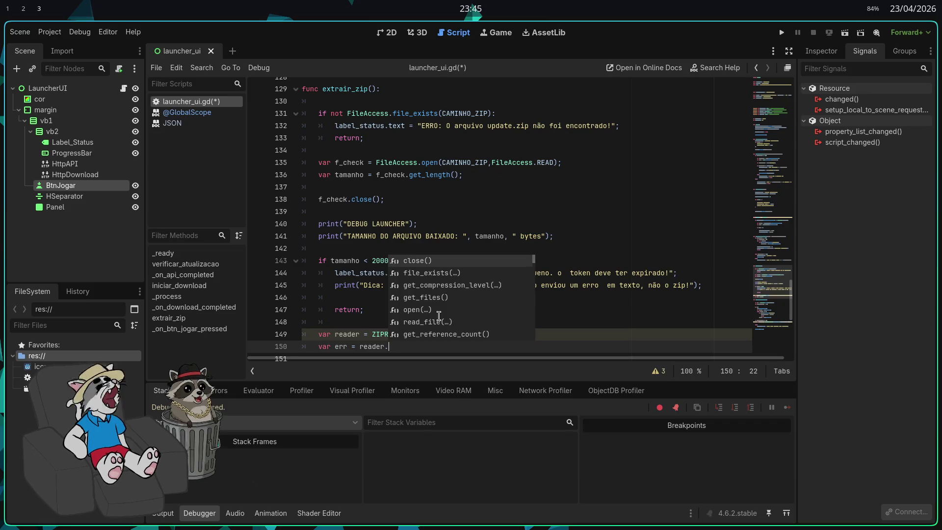
{"action": "type", "text": "ope"}
{"action": "key", "text": "Return"}
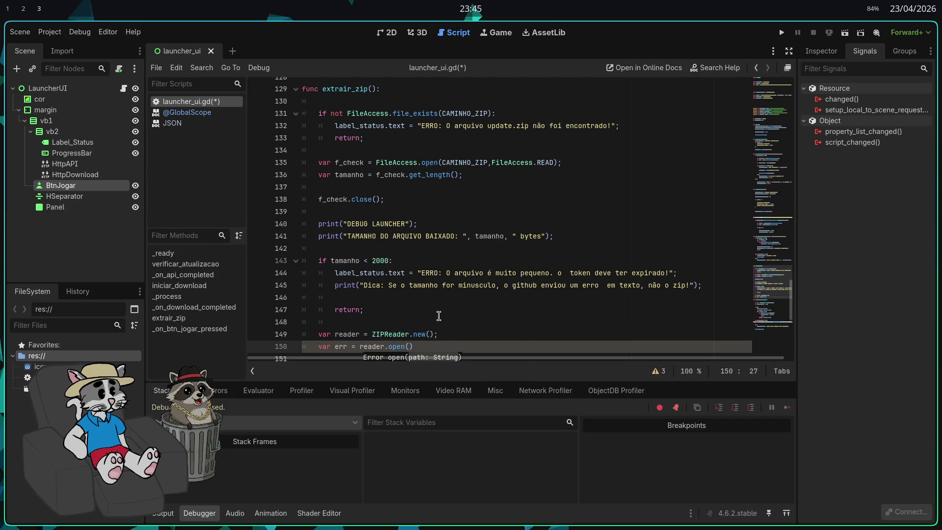
{"action": "key", "text": "Right"}
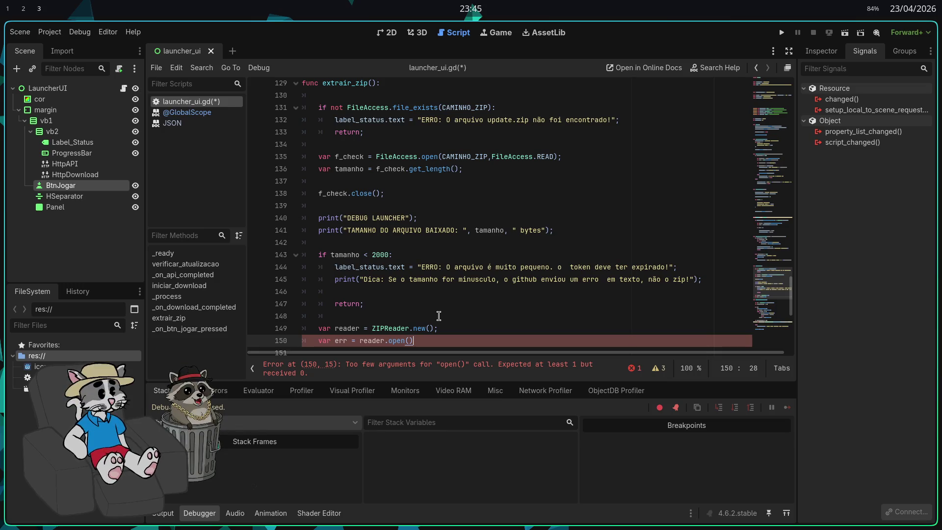
{"action": "type", "text": "cam"}
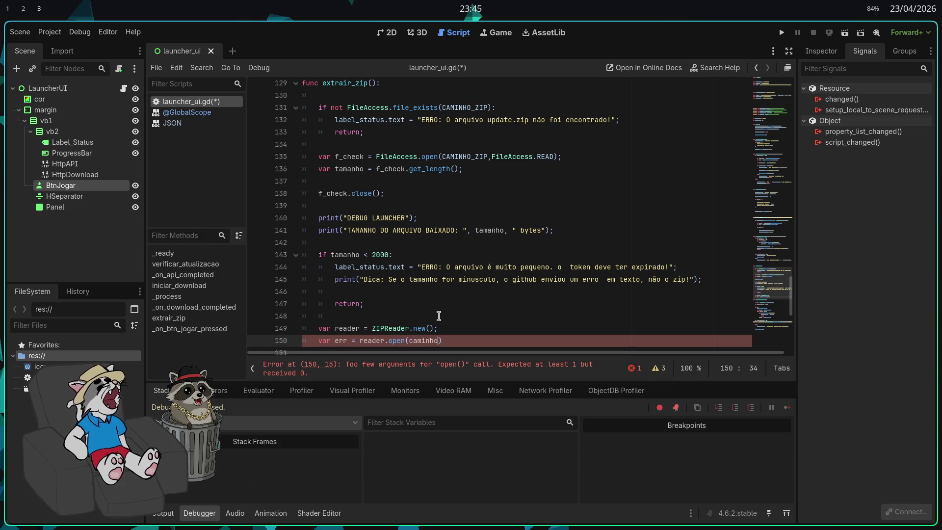
{"action": "type", "text": "inho"}
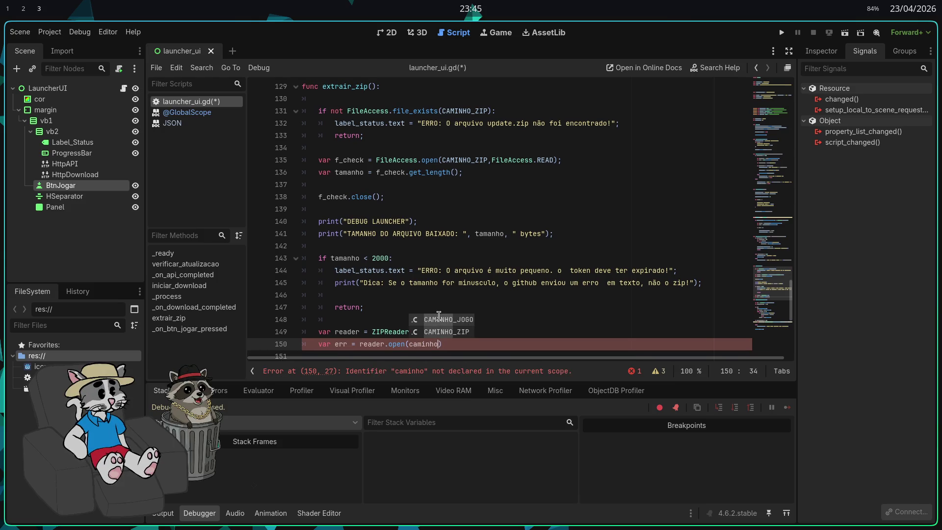
{"action": "key", "text": "Down"}
{"action": "key", "text": "Return"}
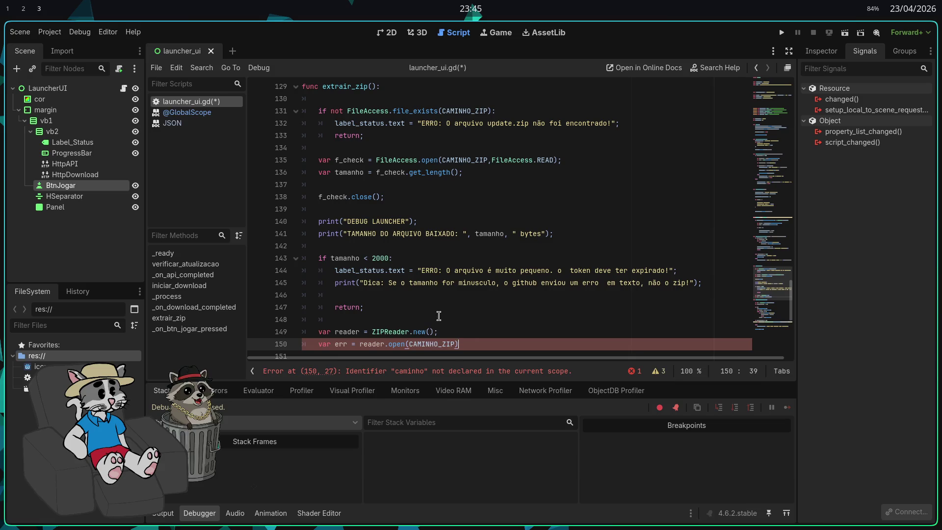
{"action": "key", "text": "End"}
{"action": "type", "text": ";"}
Begin the condition 'if err == OK' on line 152
{"action": "key", "text": "Return"}
{"action": "key", "text": "Return"}
{"action": "type", "text": "if"}
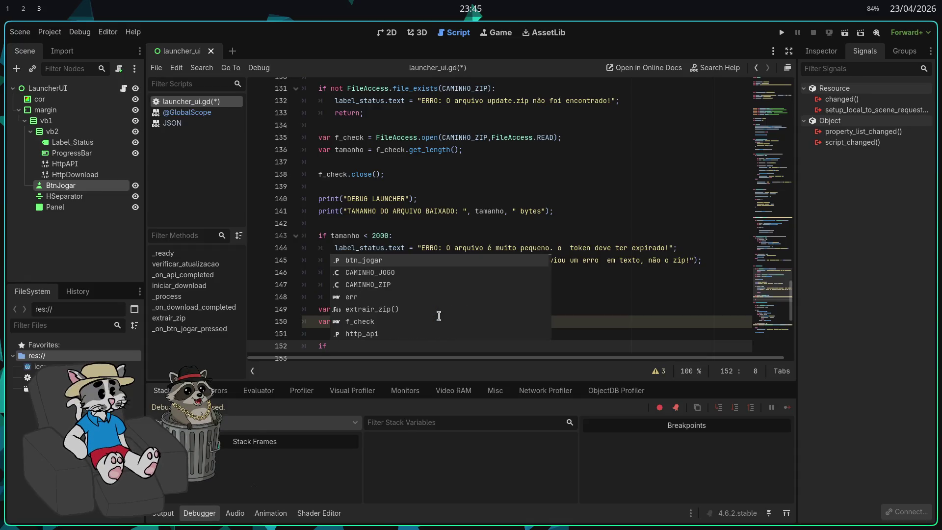
{"action": "key", "text": "BackSpace"}
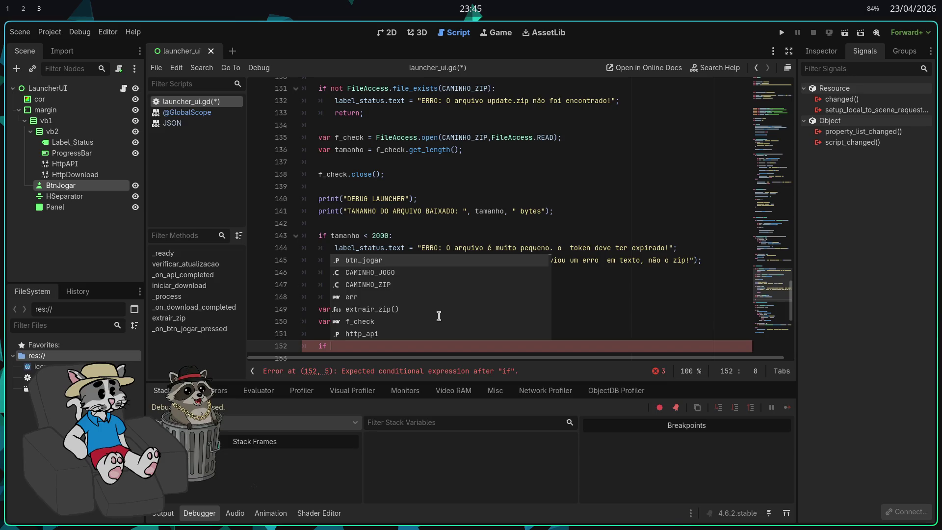
{"action": "type", "text": "err =="}
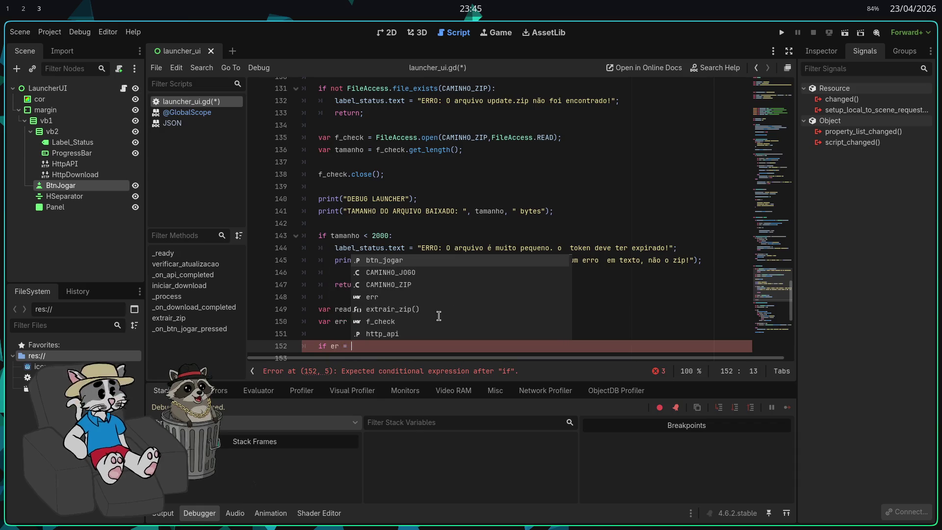
{"action": "type", "text": " O"}
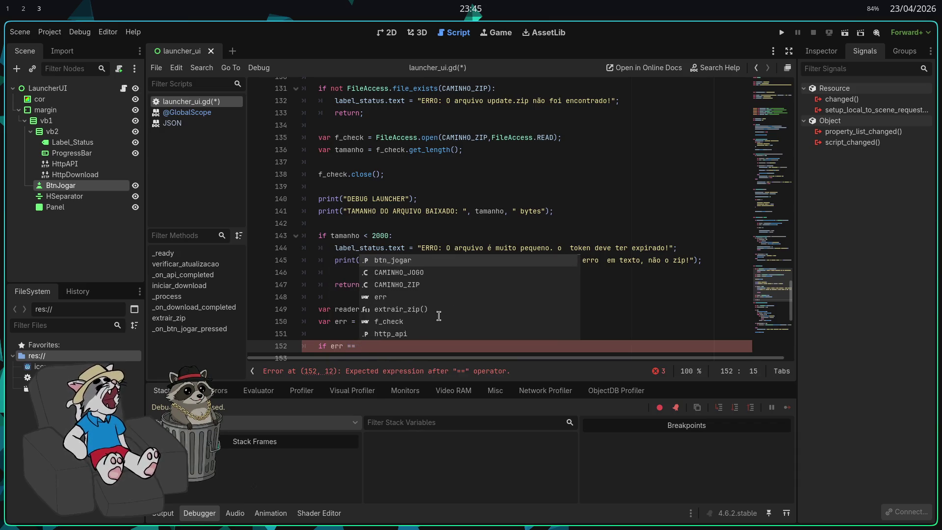
{"action": "type", "text": "K"}
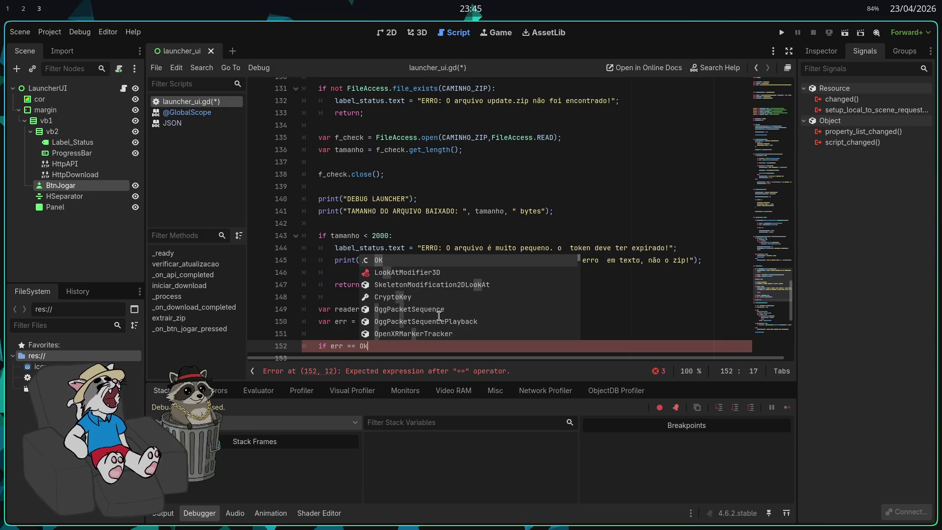
Close the if with a colon and set label_status.text to "EXTRAINDO ARQUIVO"
{"action": "key", "text": "Escape"}
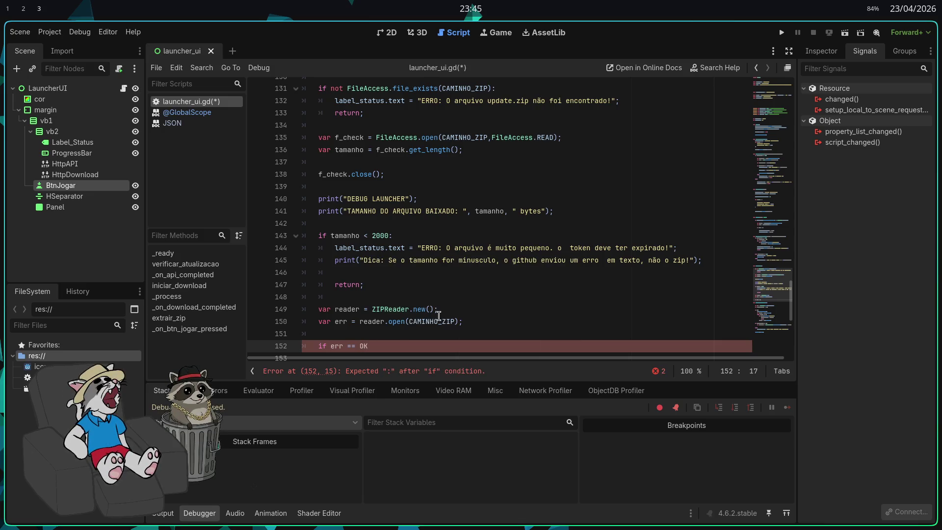
{"action": "type", "text": ":"}
{"action": "key", "text": "Return"}
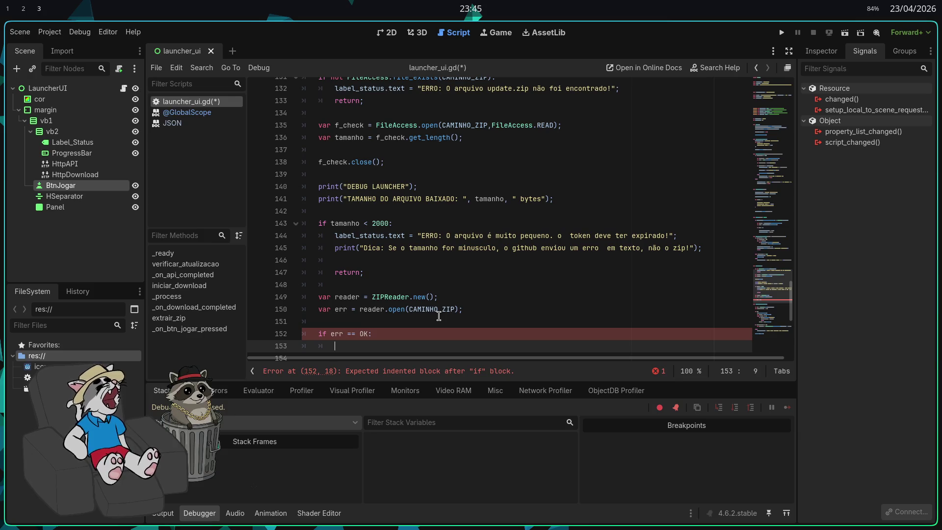
{"action": "type", "text": "label_statu"}
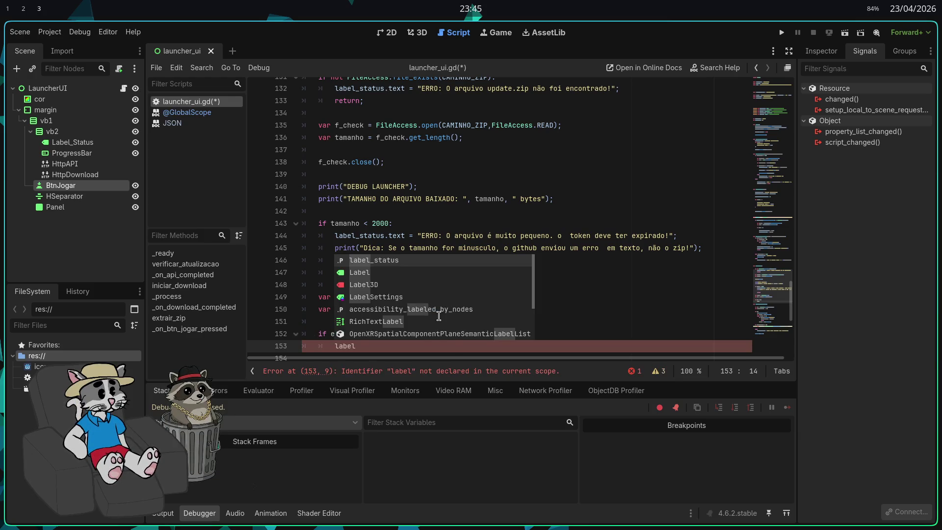
{"action": "type", "text": "s."}
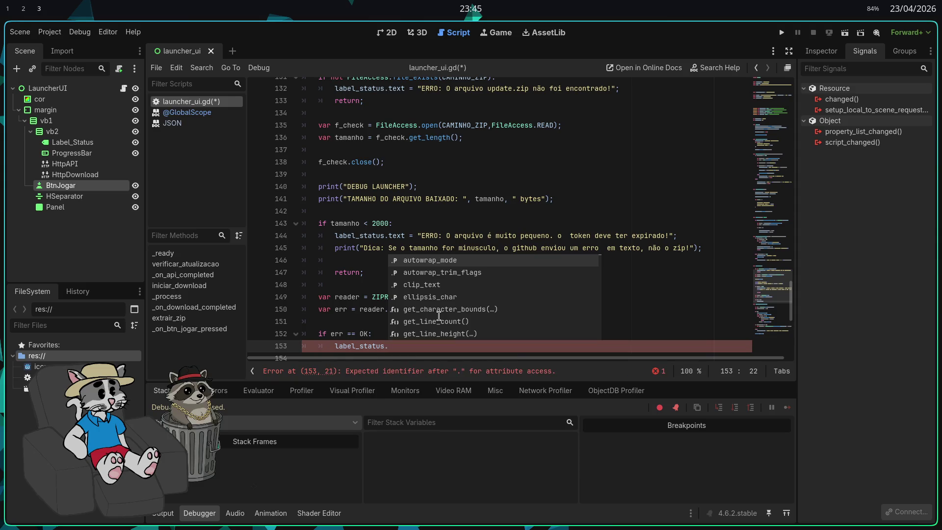
{"action": "type", "text": "text = "}
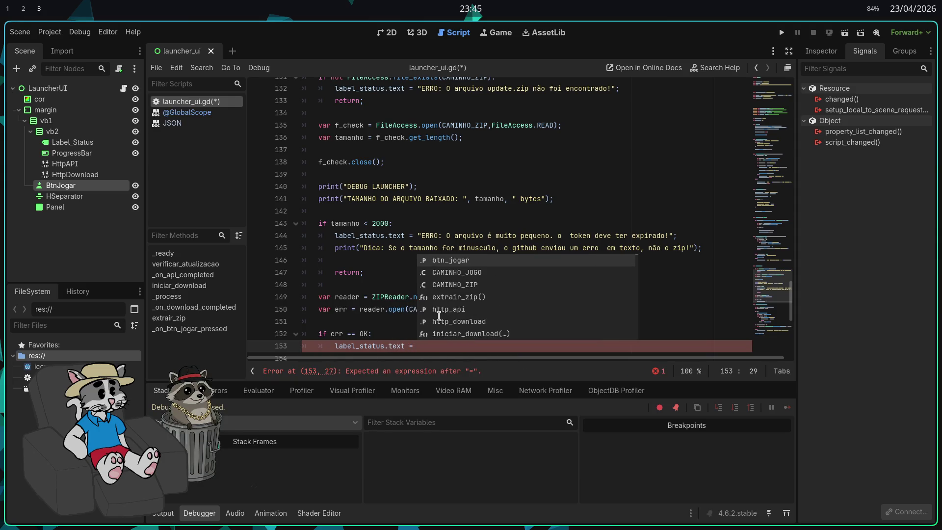
{"action": "type", "text": "\"EXTRAINDO ARQUI"}
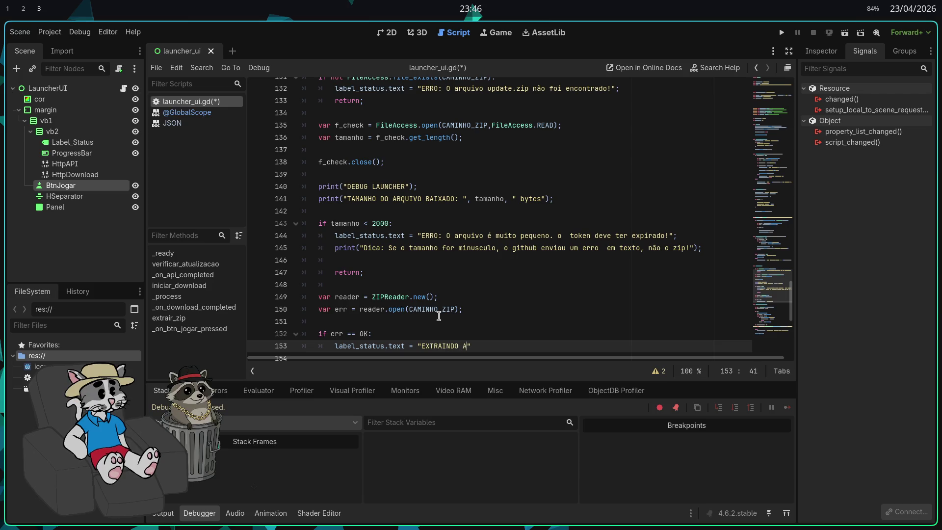
{"action": "type", "text": "VO\";"}
{"action": "key", "text": "Return"}
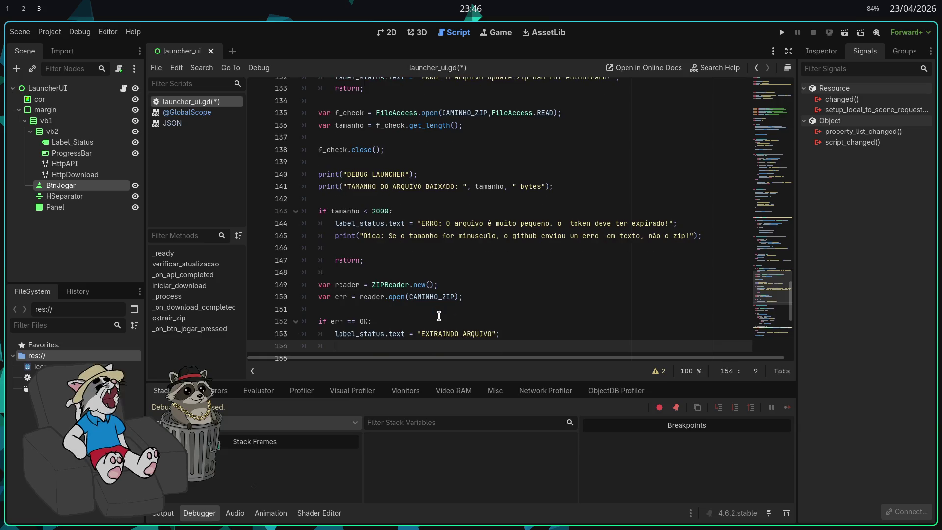
Add 'if not DirAccess.dir_exists_absolute(CAMINHO_JOGO):' below the status line
{"action": "type", "text": "if not dirac"}
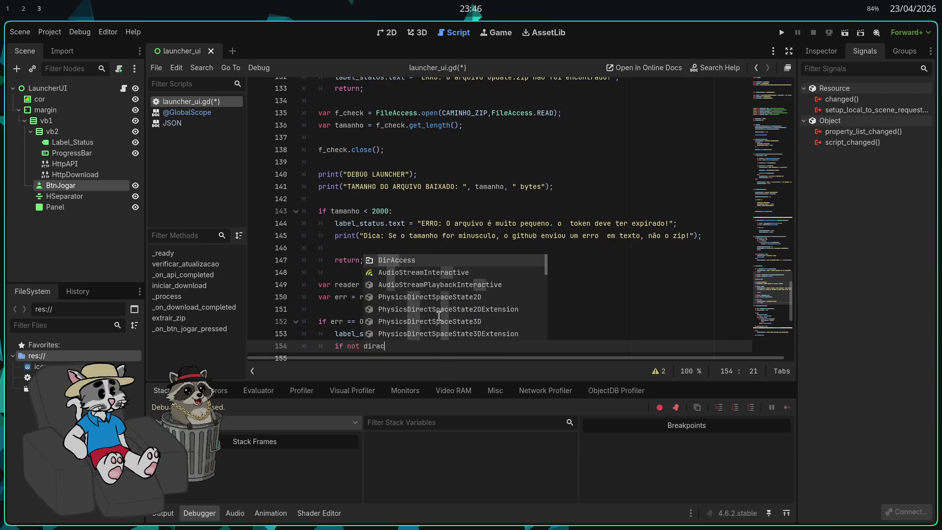
{"action": "key", "text": "Return"}
{"action": "type", "text": ".dir_"}
{"action": "type", "text": "edi"}
{"action": "type", "text": "s"}
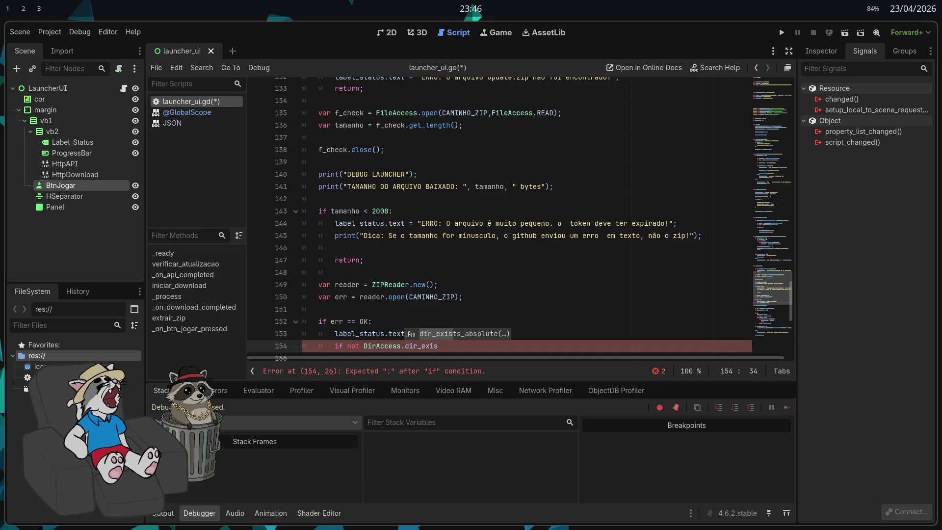
{"action": "left_click", "coordinate": [476, 347]}
{"action": "type", "text": "t"}
{"action": "key", "text": "Return"}
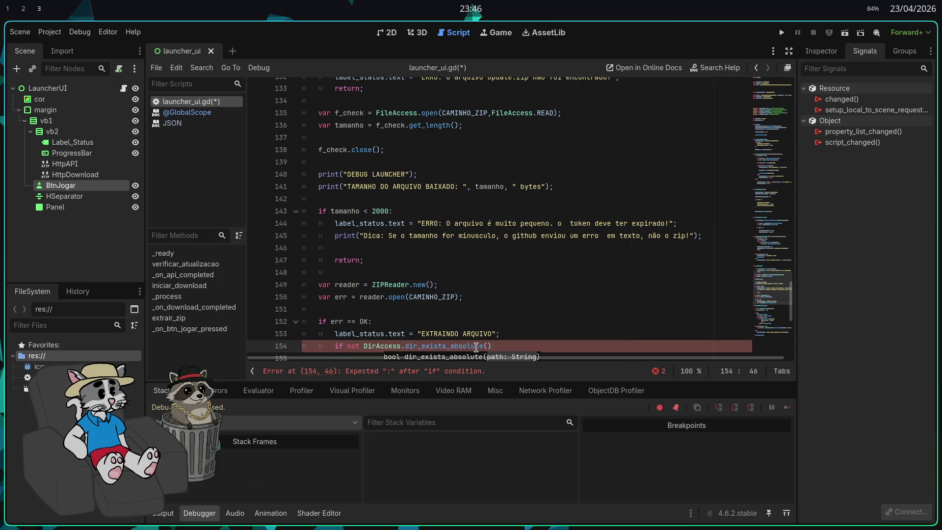
{"action": "type", "text": "CAMIN"}
{"action": "key", "text": "Return"}
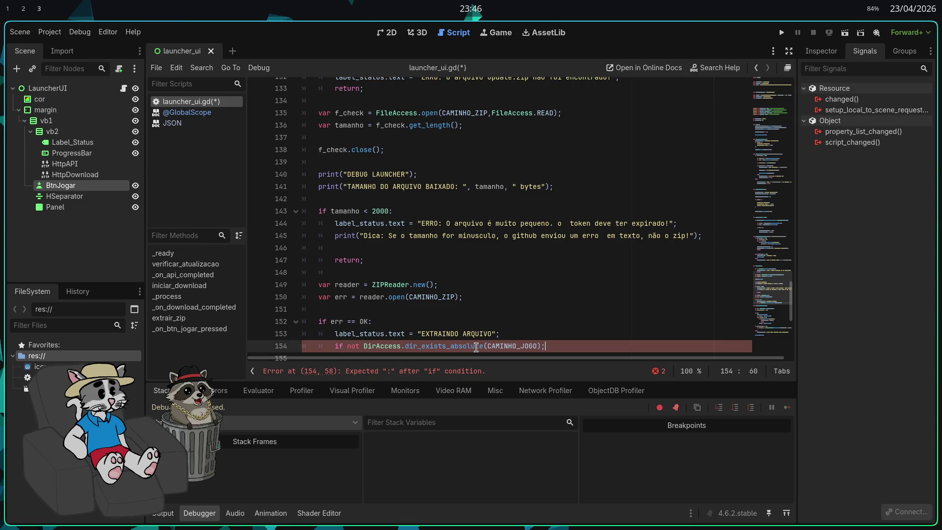
{"action": "key", "text": "BackSpace"}
{"action": "type", "text": ":"}
{"action": "key", "text": "Return"}
Inside it, call DirAccess.make_dir_recursive_absolute(CAMINHO_JOGO);
{"action": "type", "text": "DI"}
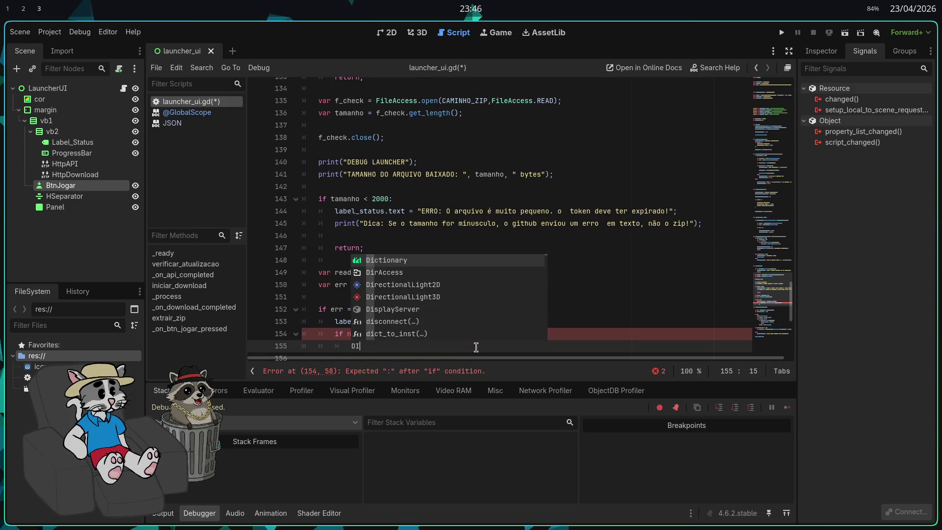
{"action": "type", "text": "r"}
{"action": "key", "text": "Return"}
{"action": "type", "text": ".make"}
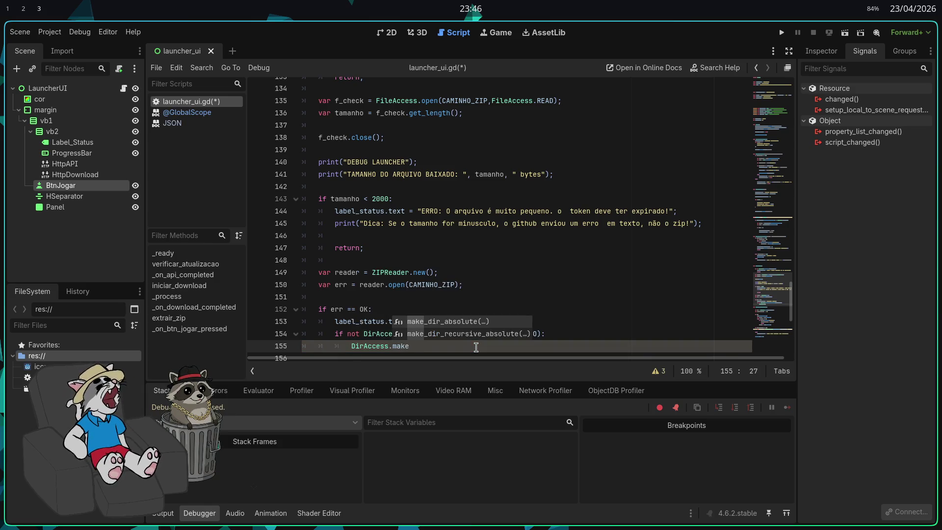
{"action": "key", "text": "Down"}
{"action": "key", "text": "Return"}
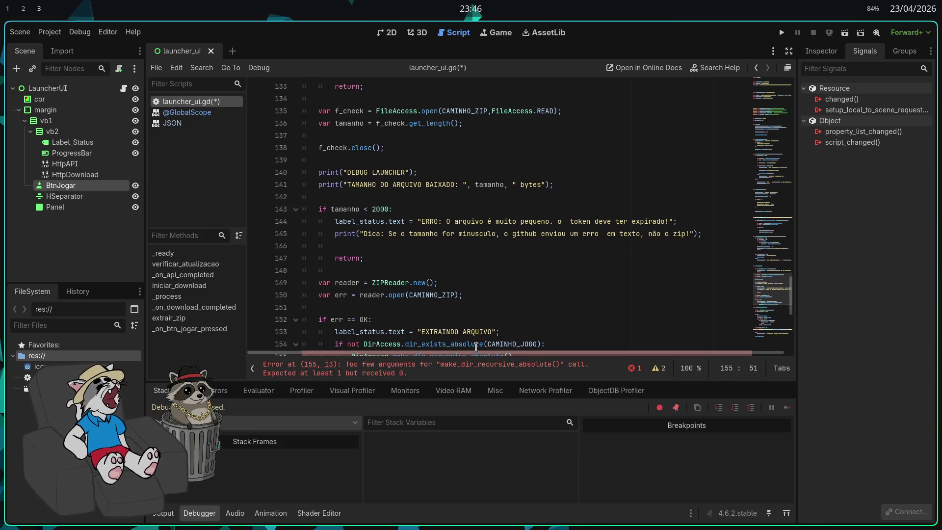
{"action": "type", "text": "CANUBHI"}
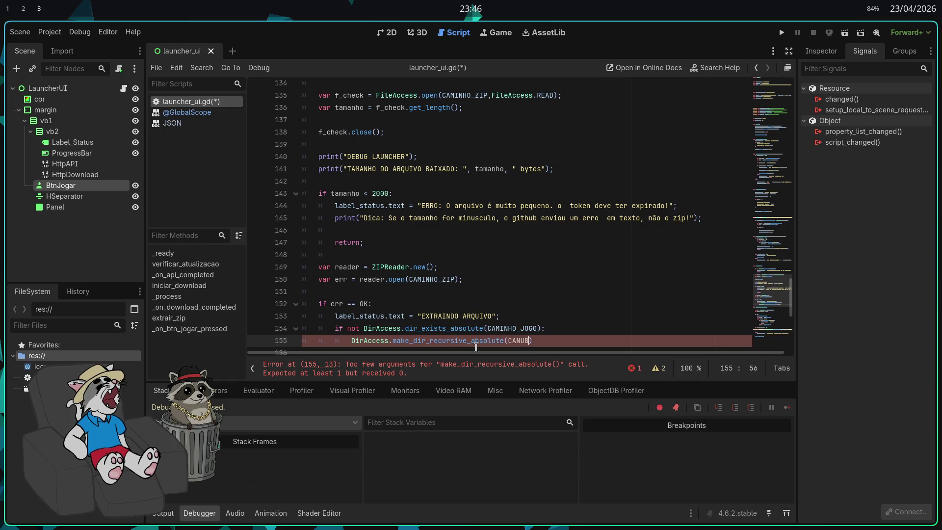
{"action": "key", "text": "BackSpace"}
{"action": "key", "text": "BackSpace"}
{"action": "type", "text": "MINHO"}
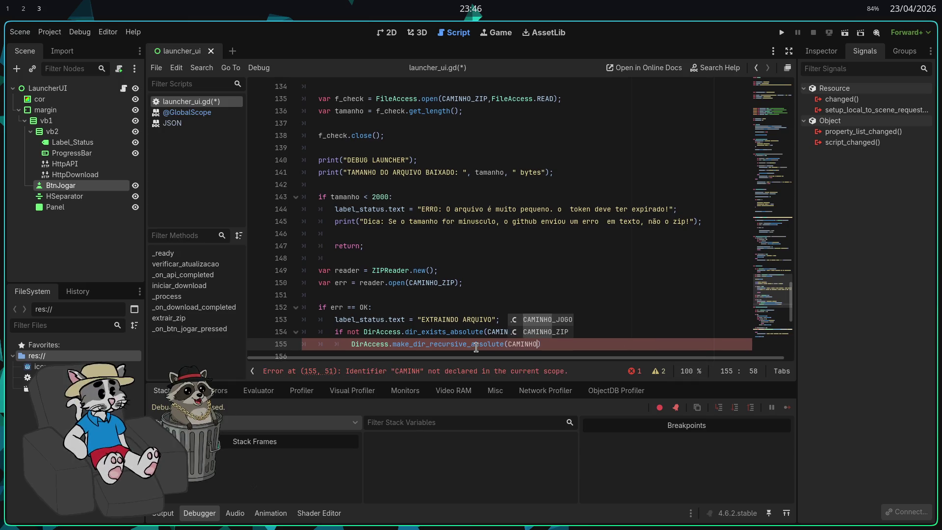
{"action": "key", "text": "Return"}
{"action": "type", "text": ");;"}
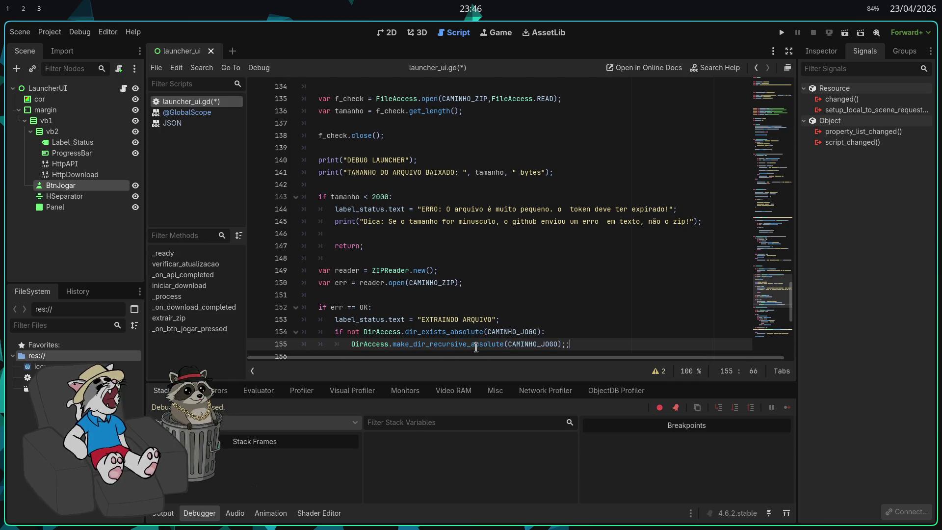
{"action": "key", "text": "BackSpace"}
{"action": "key", "text": "Return"}
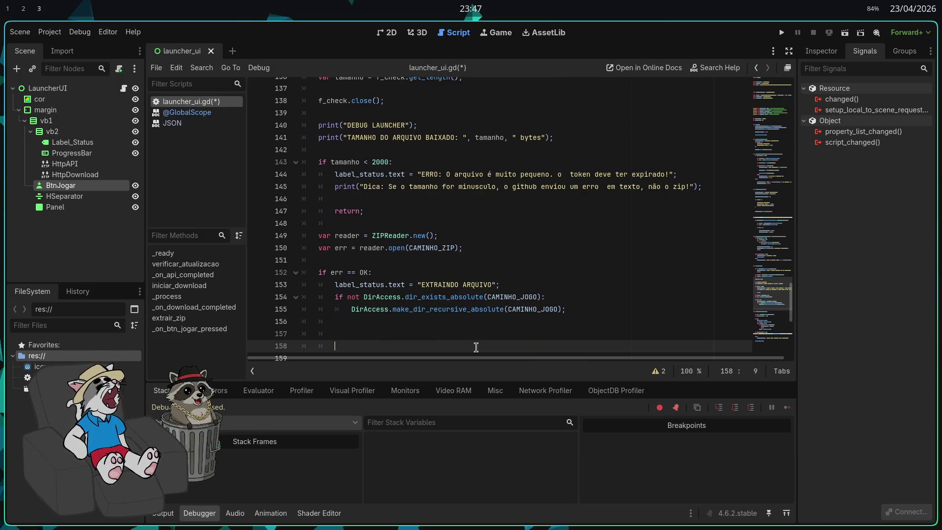
Store reader.get_files() in a new variable arquivos
{"action": "key", "text": "Return"}
{"action": "type", "text": "var arquivos"}
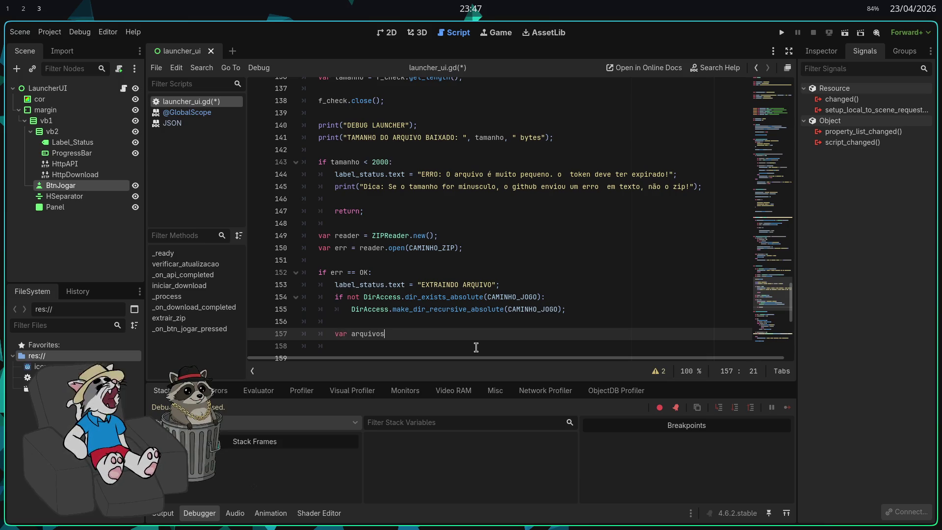
{"action": "type", "text": " = reade"}
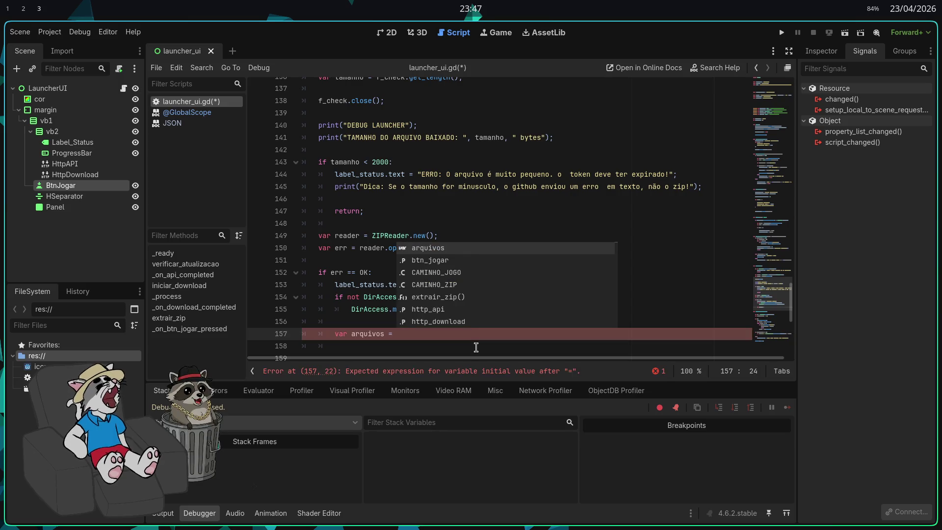
{"action": "type", "text": "r.get_"}
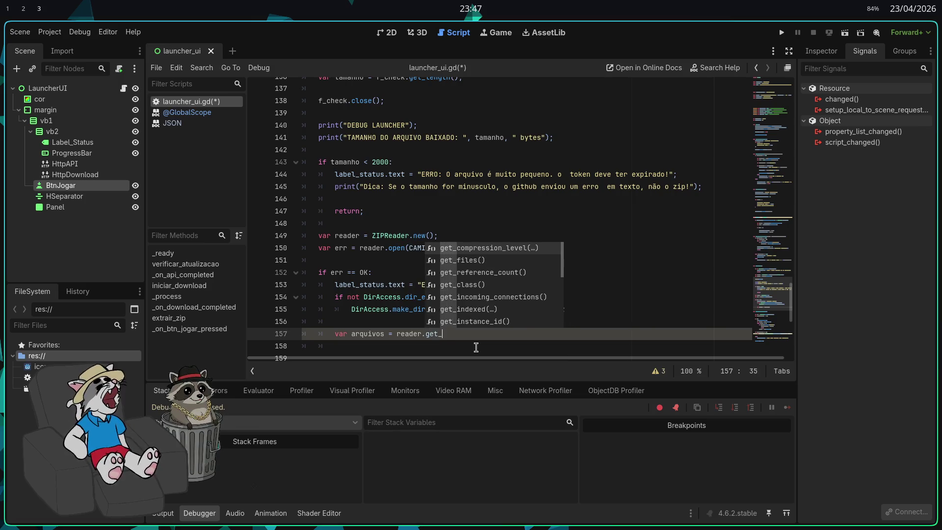
{"action": "key", "text": "Down"}
{"action": "key", "text": "Return"}
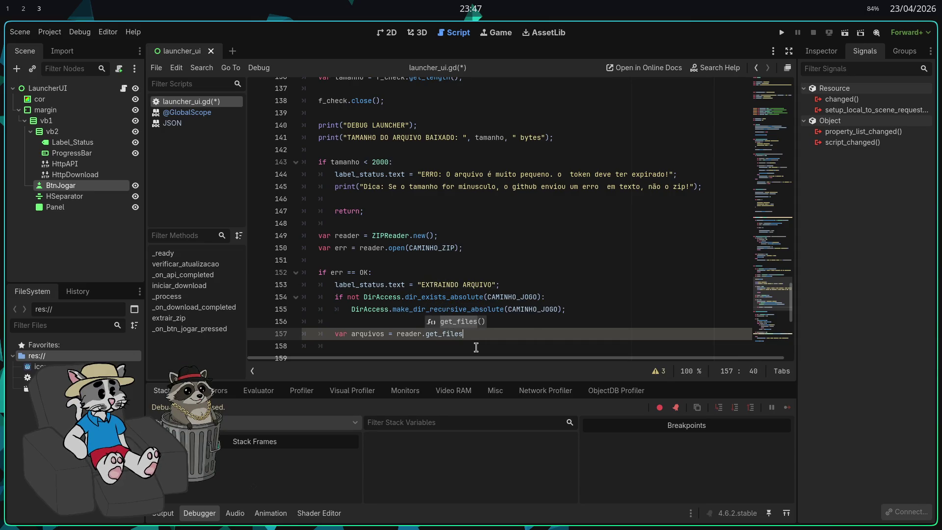
{"action": "type", "text": ";"}
Open the loop 'for caminho_arq in arquivos:' with an indented body line
{"action": "key", "text": "Return"}
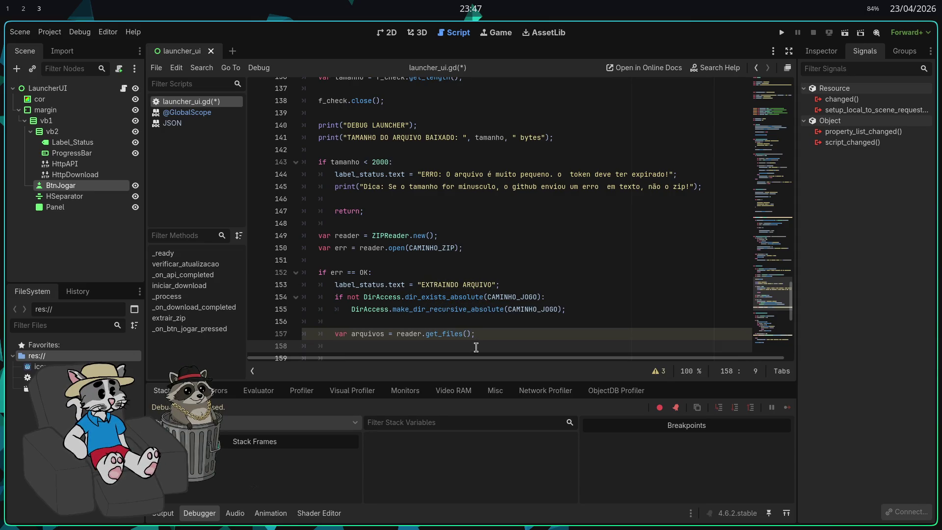
{"action": "type", "text": "forcamin"}
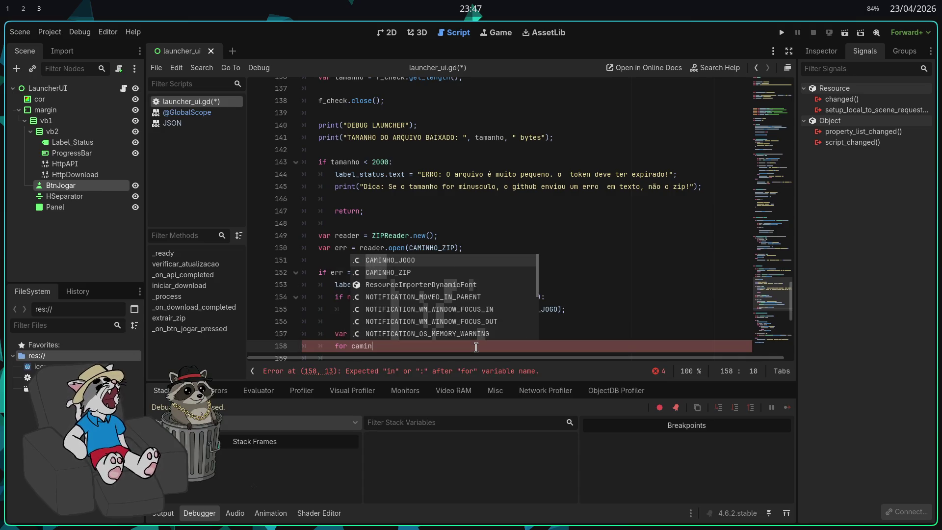
{"action": "type", "text": "h"}
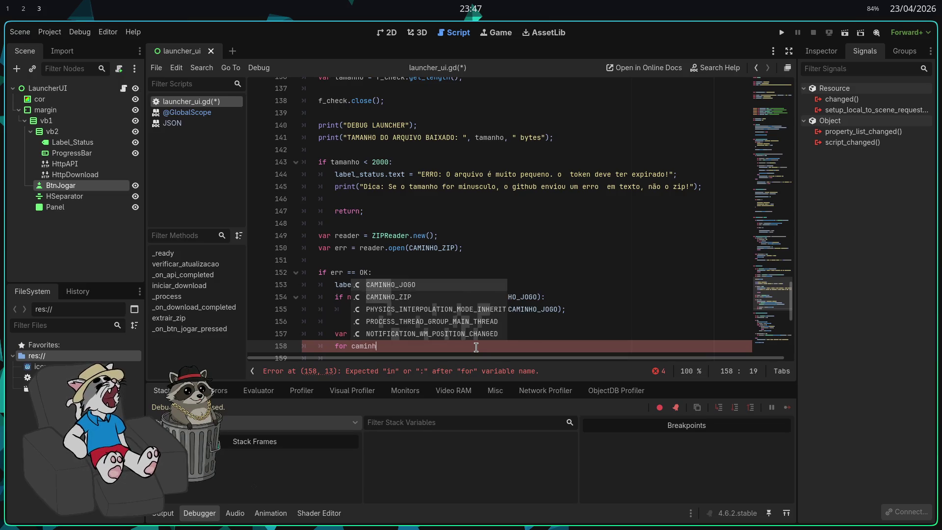
{"action": "type", "text": "oarq"}
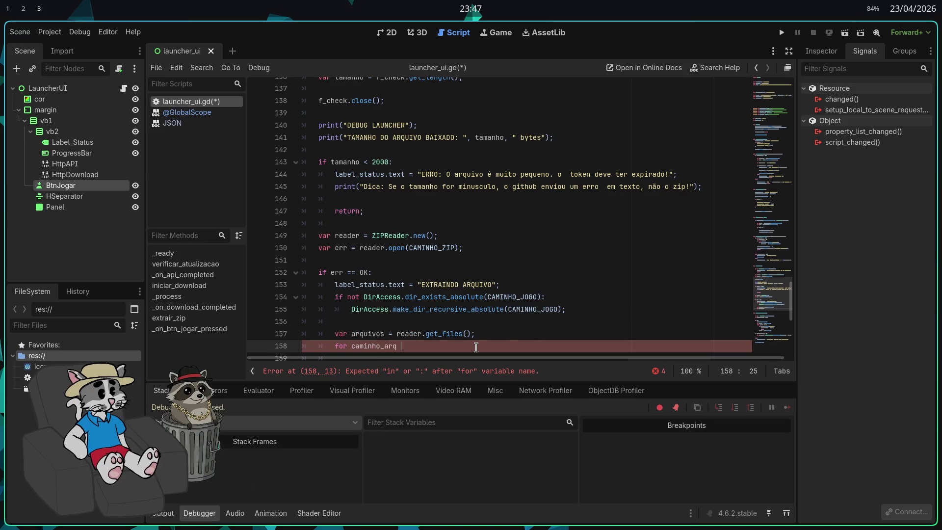
{"action": "type", "text": "vos:"}
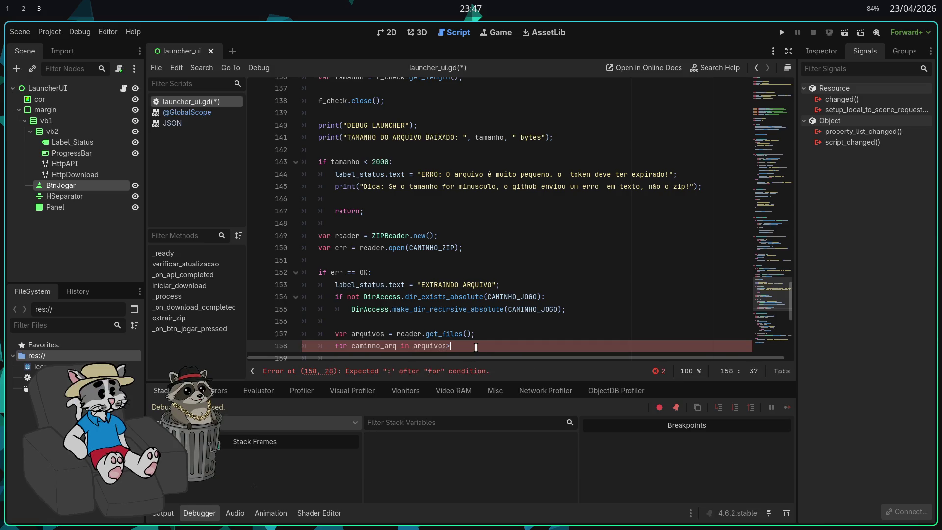
{"action": "key", "text": "Return"}
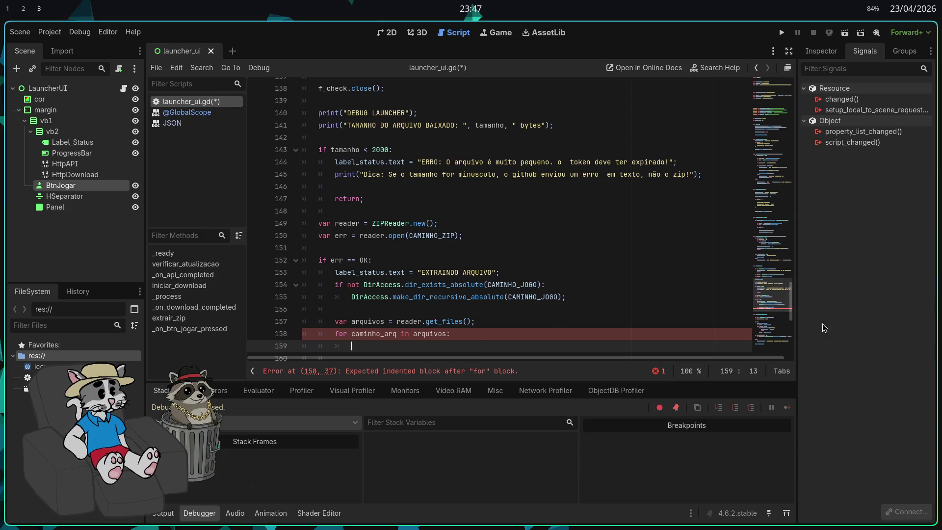
{"action": "scroll", "coordinate": [528, 314], "scroll_direction": "down", "scroll_amount": 1}
Inside the loop, add 'if caminho_arq.ends_with("/"):'
{"action": "scroll", "coordinate": [529, 315], "scroll_direction": "down", "scroll_amount": 2}
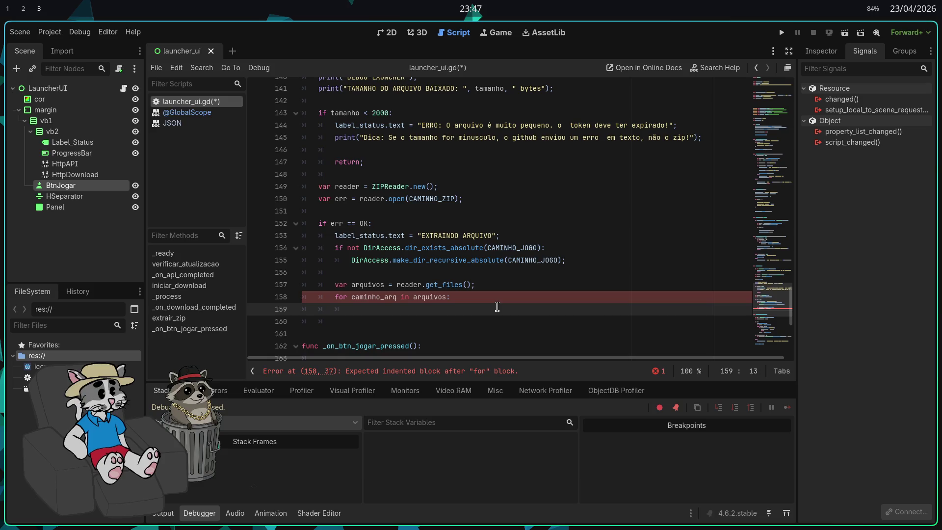
{"action": "type", "text": "ifcaminho_arq."}
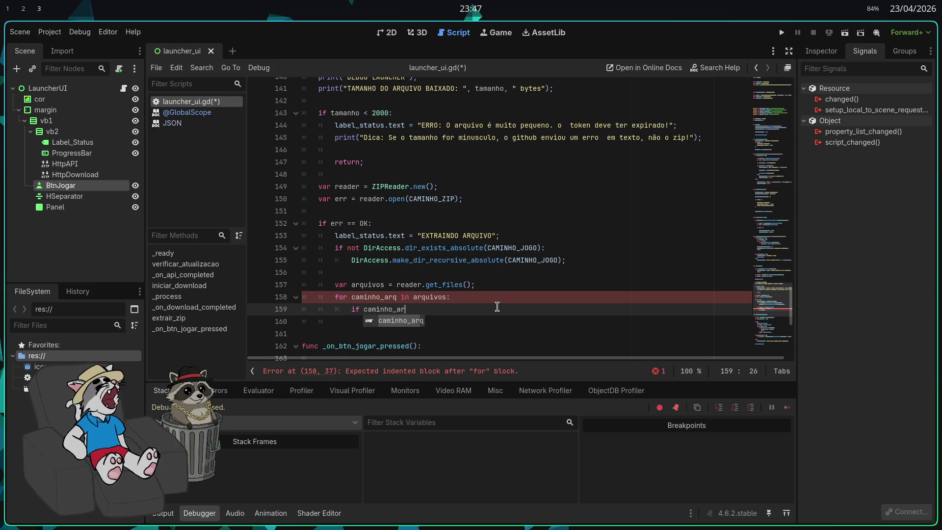
{"action": "type", "text": "ends"}
{"action": "key", "text": "Return"}
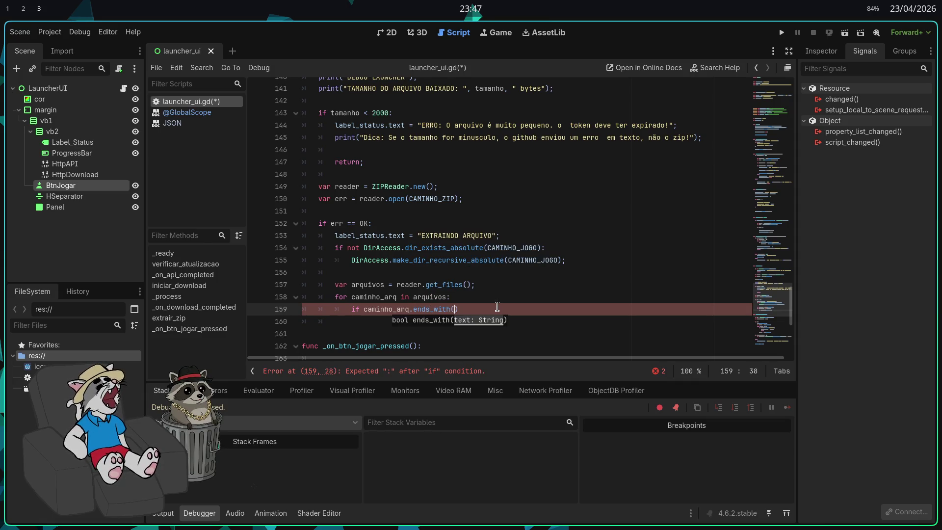
{"action": "type", "text": "\"/"}
{"action": "type", "text": "\");"}
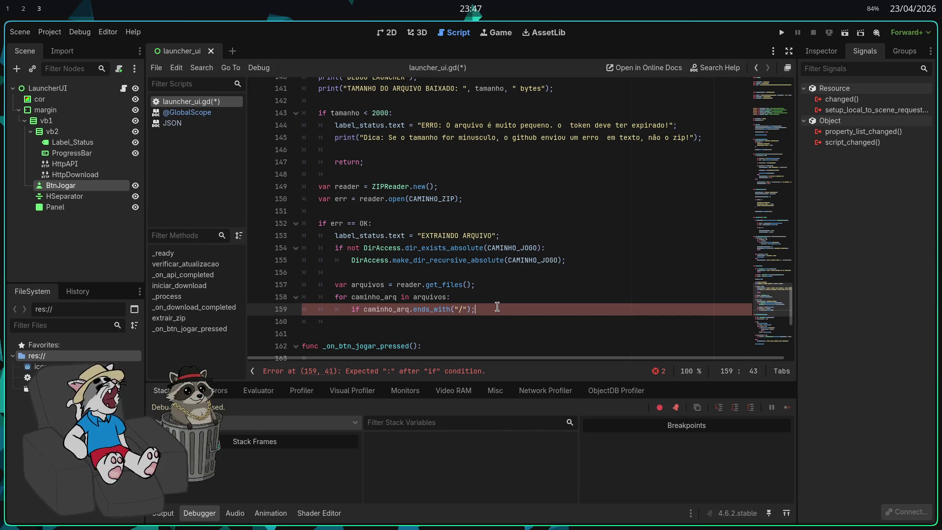
{"action": "key", "text": "BackSpace"}
{"action": "type", "text": ":"}
{"action": "key", "text": "Return"}
In that branch, call DirAccess.make_dir_recursive_absolute(CAMINHO_JOGO + caminho_arq);
{"action": "type", "text": "rac"}
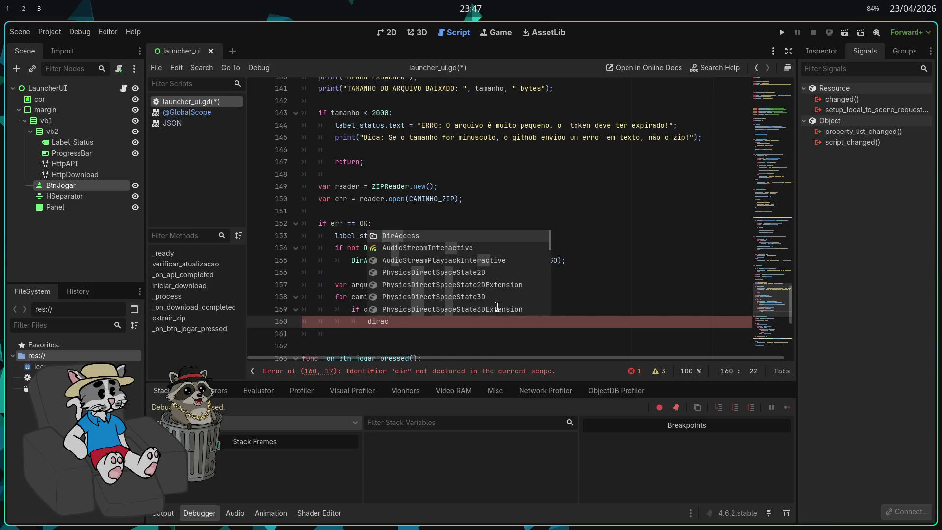
{"action": "key", "text": "Return"}
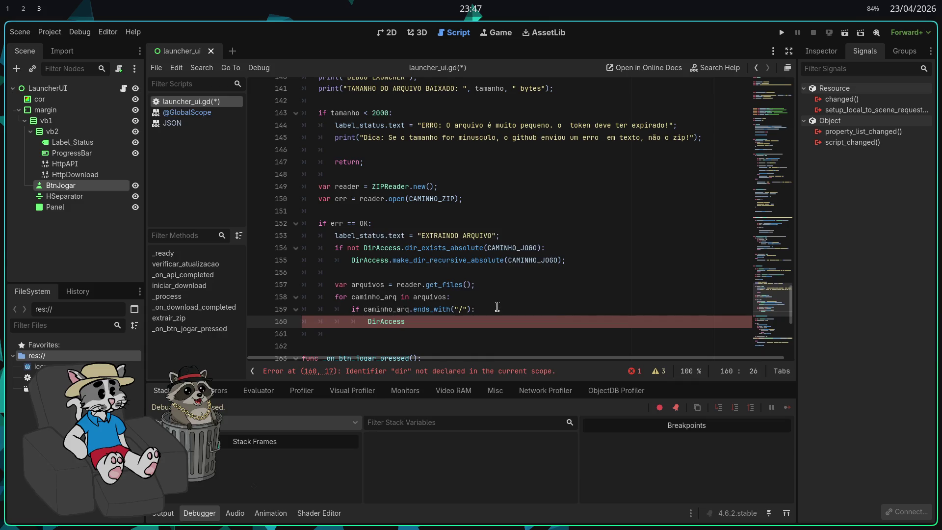
{"action": "type", "text": ".make"}
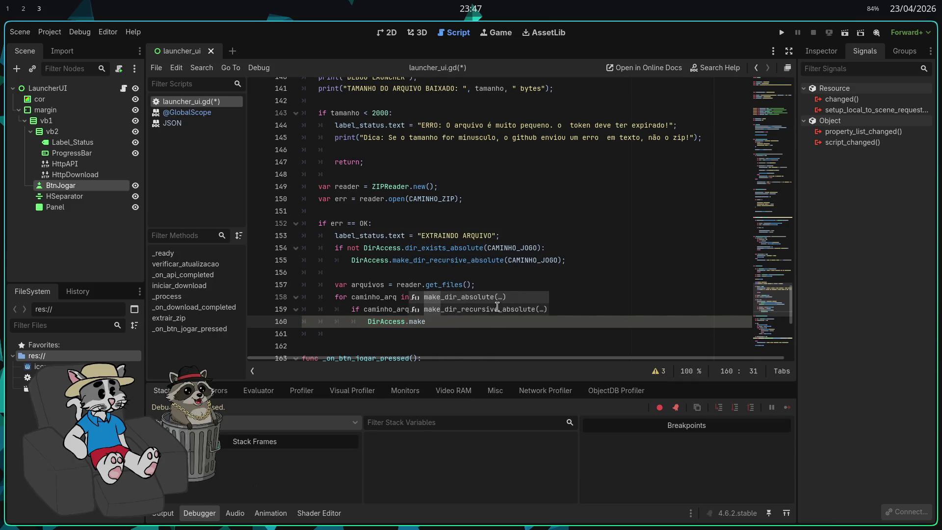
{"action": "left_click", "coordinate": [496, 308]}
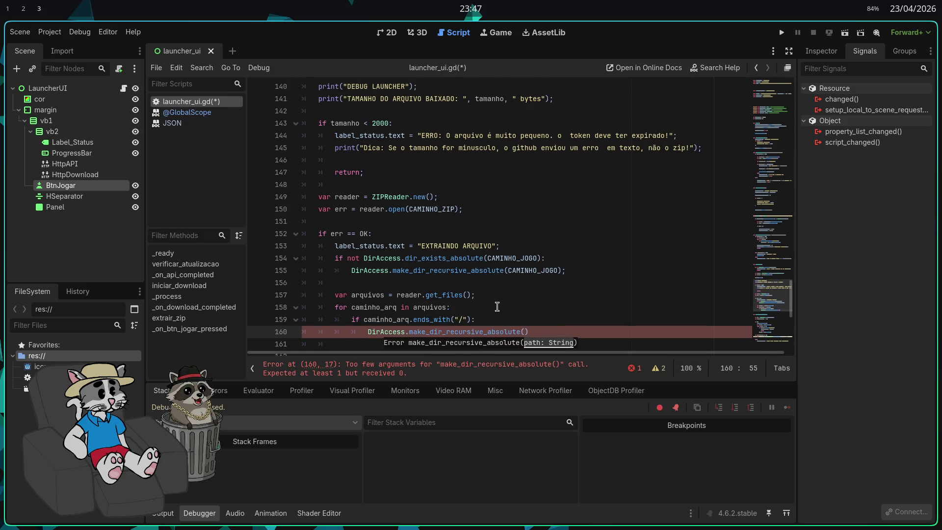
{"action": "type", "text": "caminho"}
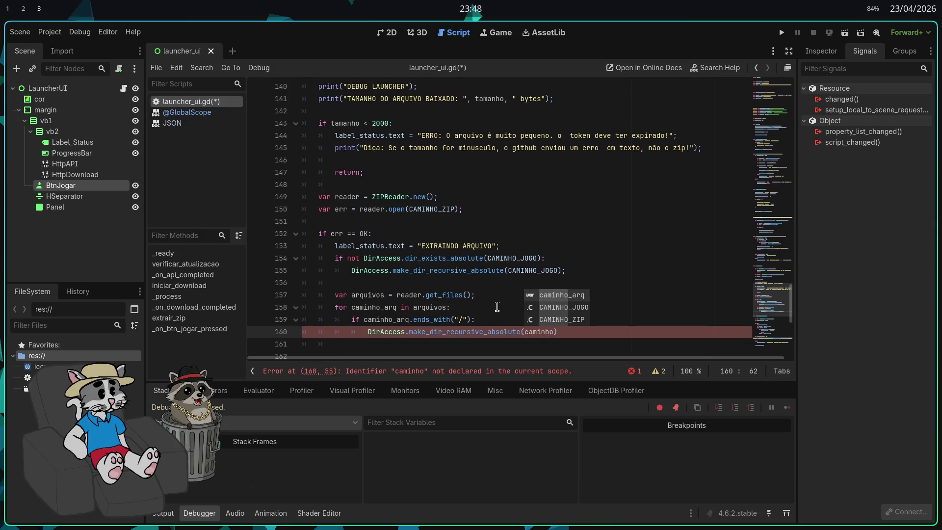
{"action": "key", "text": "Return"}
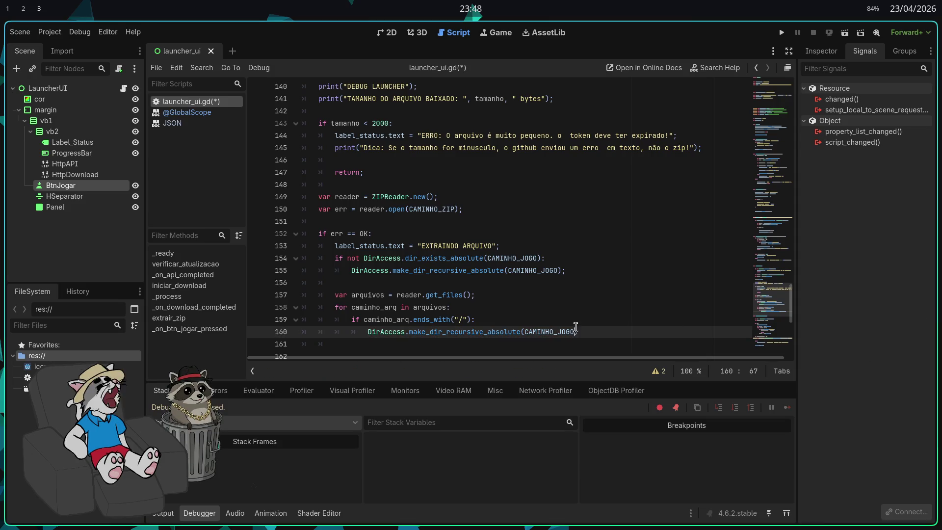
{"action": "type", "text": "+ "}
{"action": "type", "text": "caminh"}
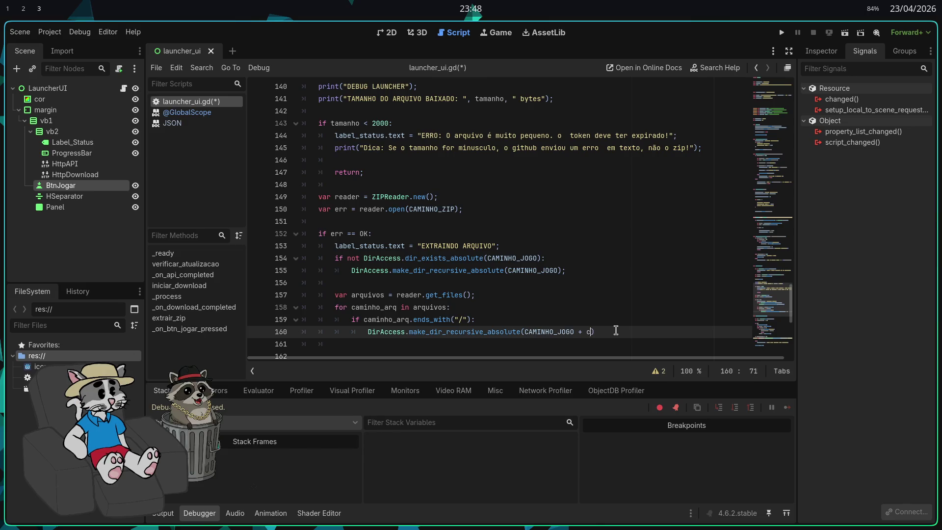
{"action": "type", "text": "o"}
{"action": "key", "text": "Return"}
{"action": "type", "text": ";"}
{"action": "key", "text": "Return"}
Follow it with 'continue;' and step back out of the if block
{"action": "type", "text": "conti"}
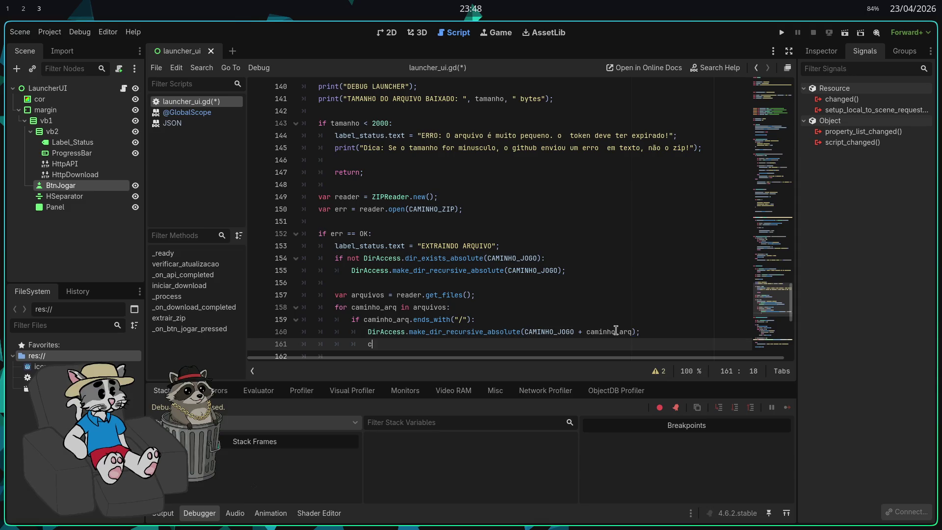
{"action": "key", "text": "Return"}
{"action": "type", "text": ";"}
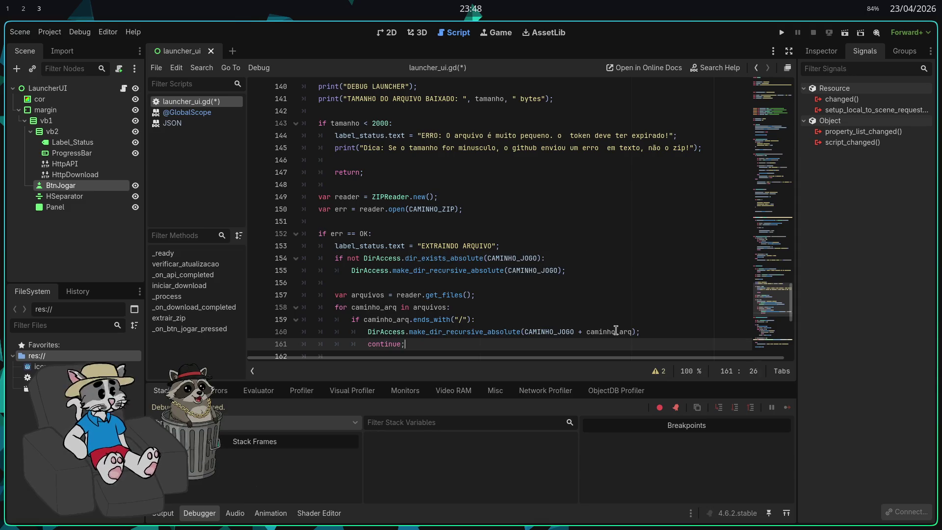
{"action": "key", "text": "Return"}
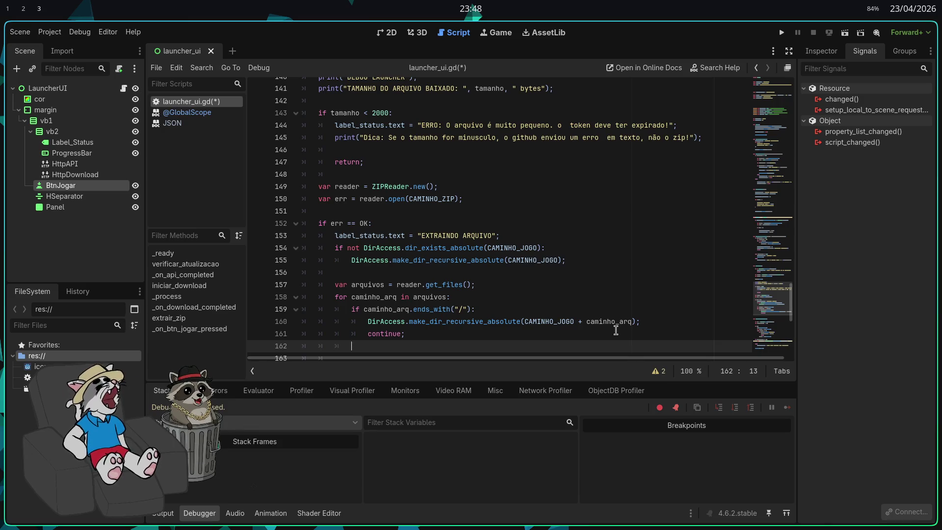
{"action": "key", "text": "BackSpace"}
{"action": "key", "text": "Return"}
{"action": "key", "text": "Return"}
{"action": "key", "text": "Up"}
{"action": "type", "text": "var "}
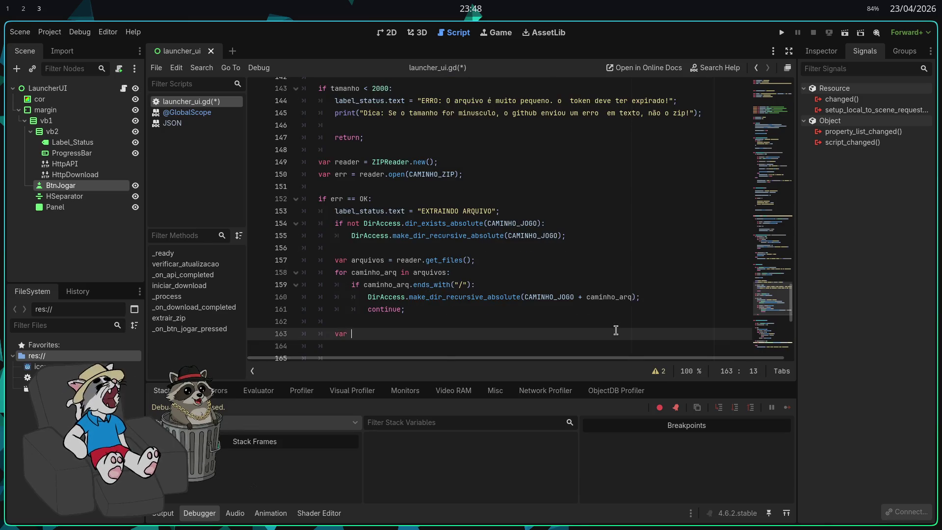
{"action": "type", "text": "pasta_pai"}
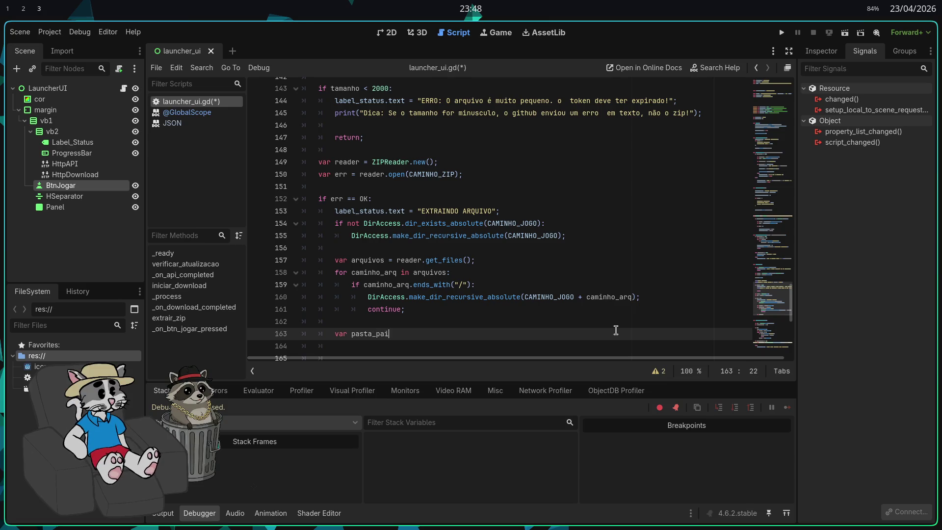
{"action": "type", "text": " = "}
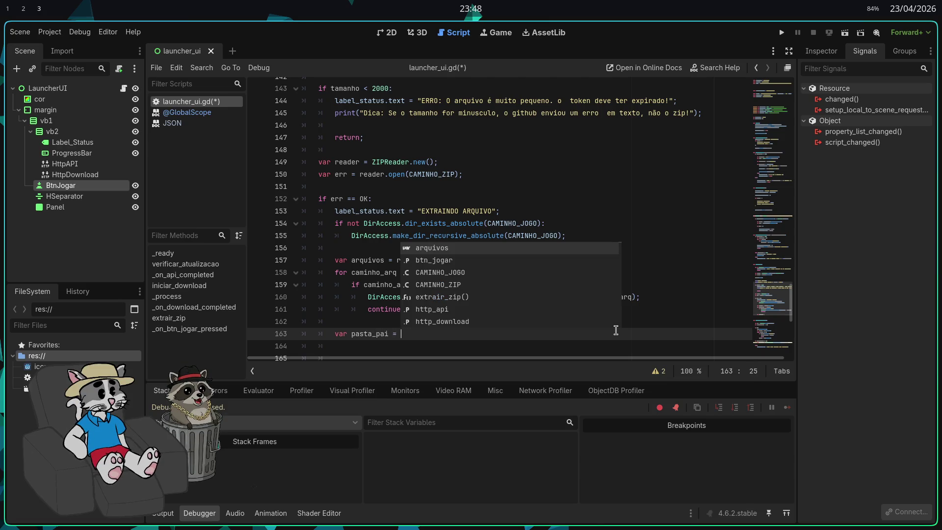
{"action": "type", "text": "(CAMINHO_j"}
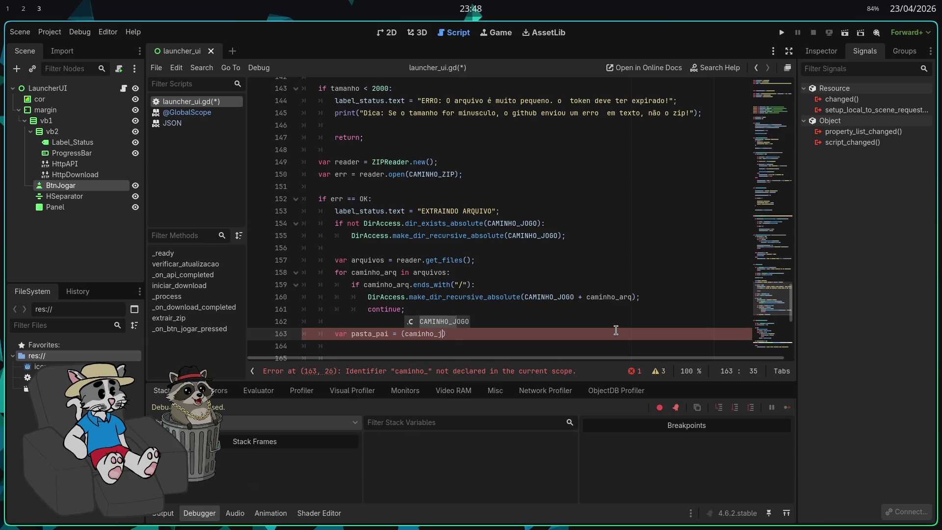
{"action": "key", "text": "Return"}
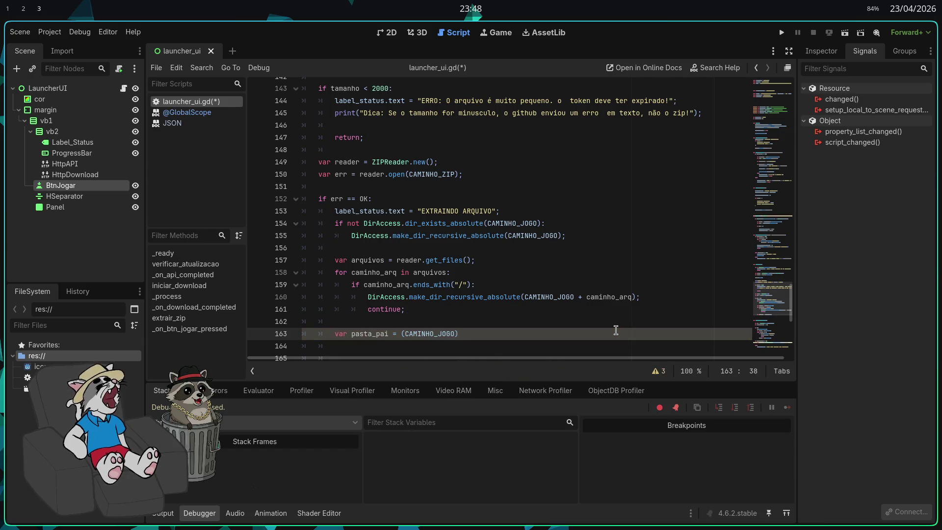
{"action": "type", "text": "+ "}
{"action": "type", "text": "caminho"}
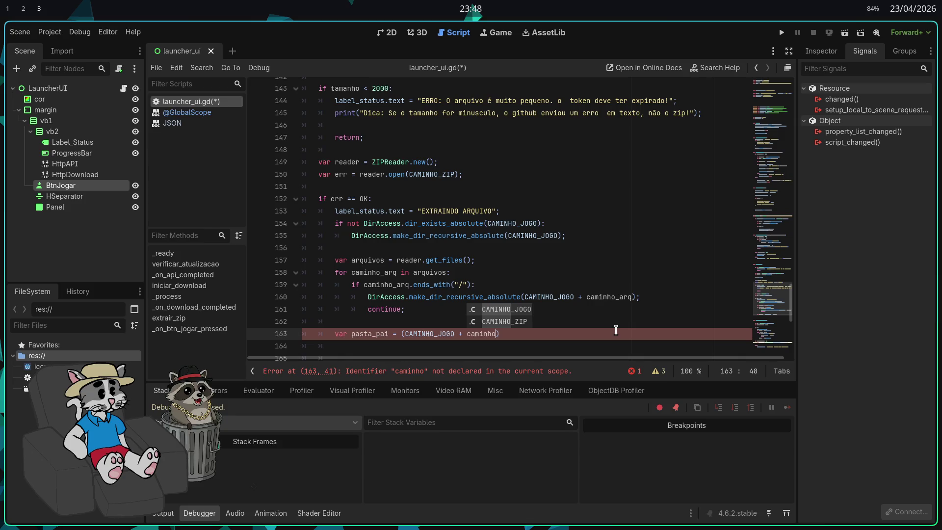
{"action": "type", "text": "_ar"}
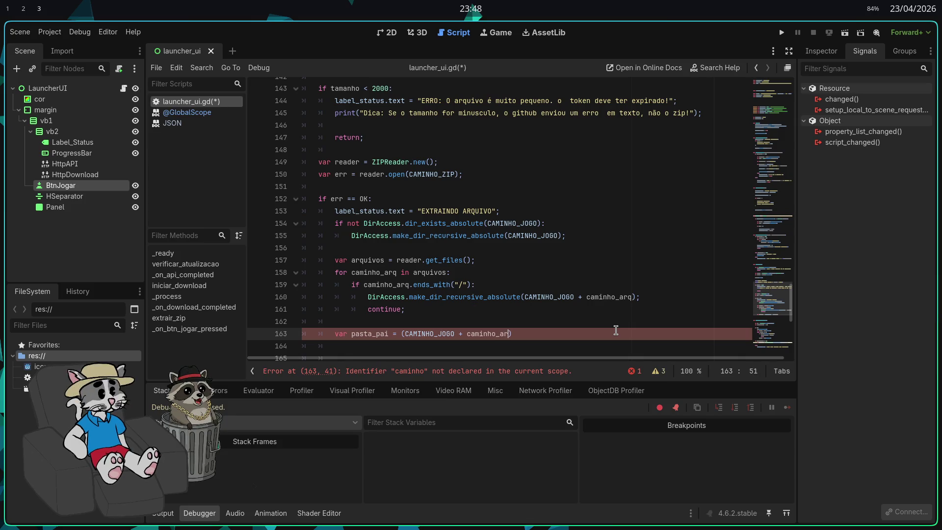
{"action": "key", "text": "ctrl+BackSpace"}
{"action": "key", "text": "ctrl+BackSpace"}
{"action": "key", "text": "ctrl+BackSpace"}
{"action": "key", "text": "Delete"}
{"action": "key", "text": "Tab"}
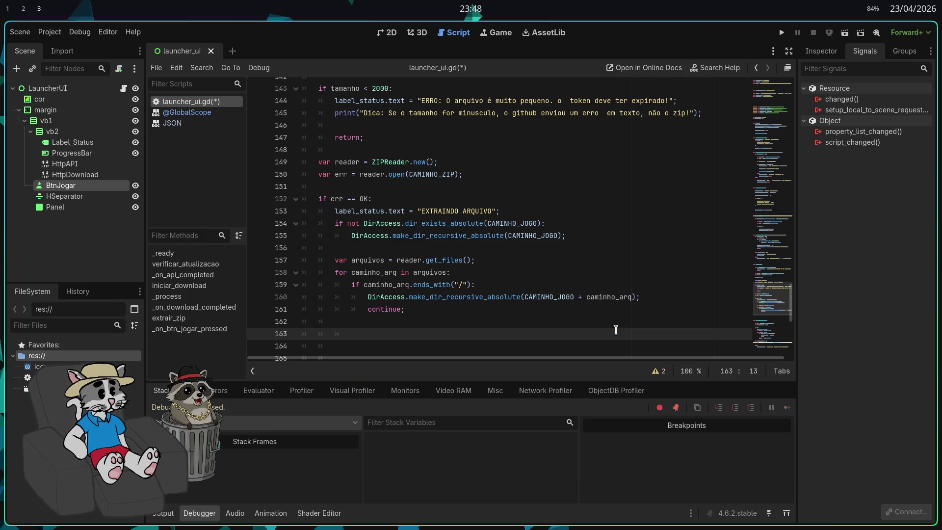
{"action": "key", "text": "ctrl+space"}
{"action": "key", "text": "Escape"}
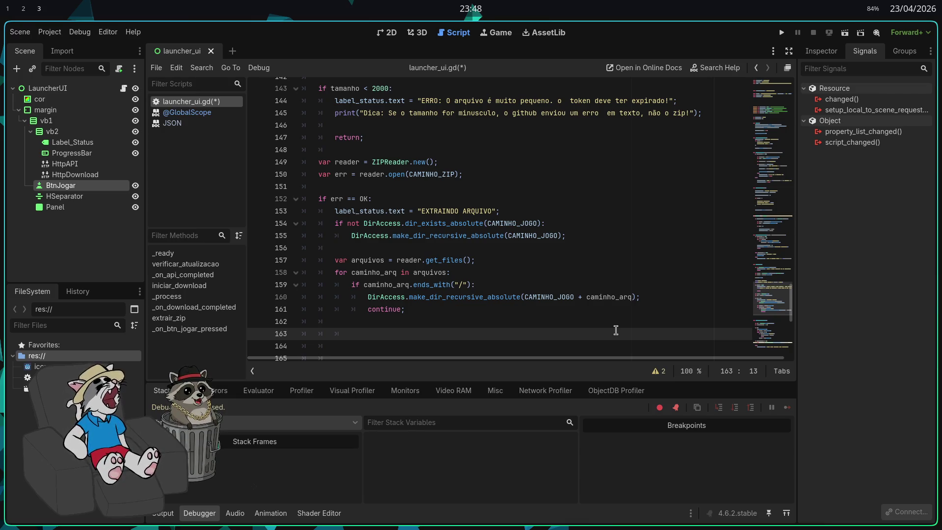
Write line 163 as 'var pasta_pai = (CAMINHO_JOGO + caminho_arq).get_base_dir();'
{"action": "type", "text": "var pasta_pai"}
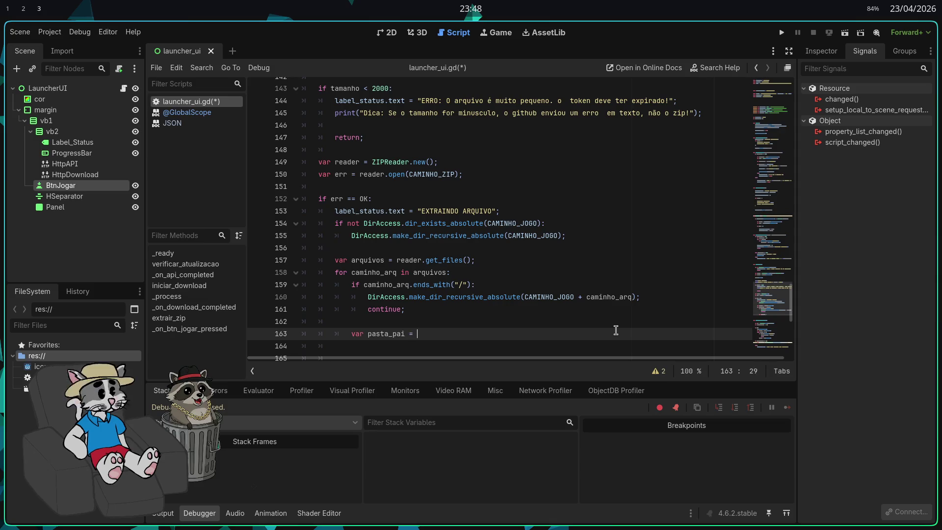
{"action": "type", "text": " = "}
{"action": "type", "text": "(cam"}
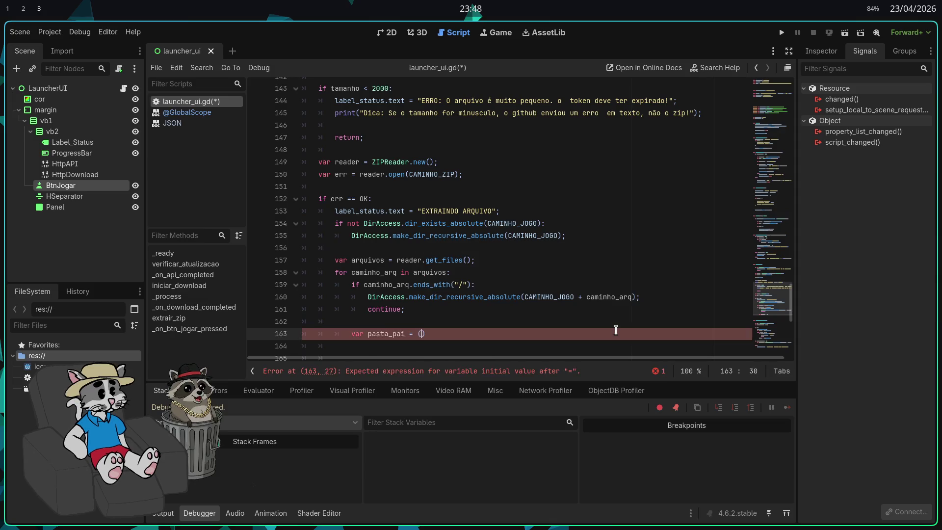
{"action": "type", "text": "inho"}
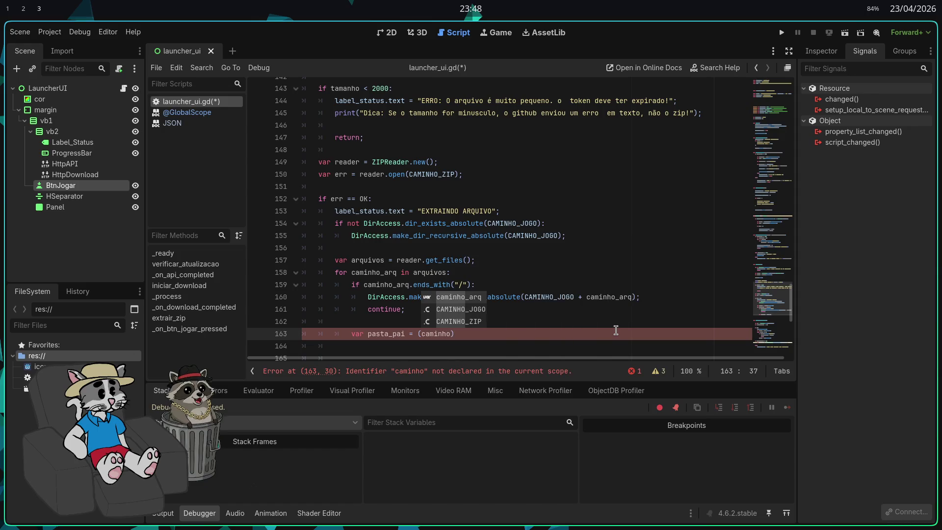
{"action": "key", "text": "Down"}
{"action": "key", "text": "Return"}
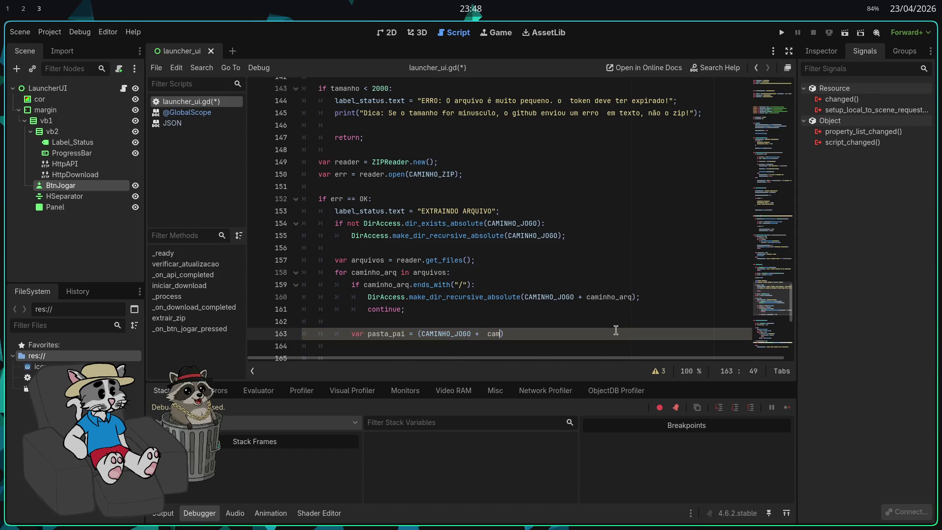
{"action": "type", "text": "_arq)"}
{"action": "type", "text": ".get_bas"}
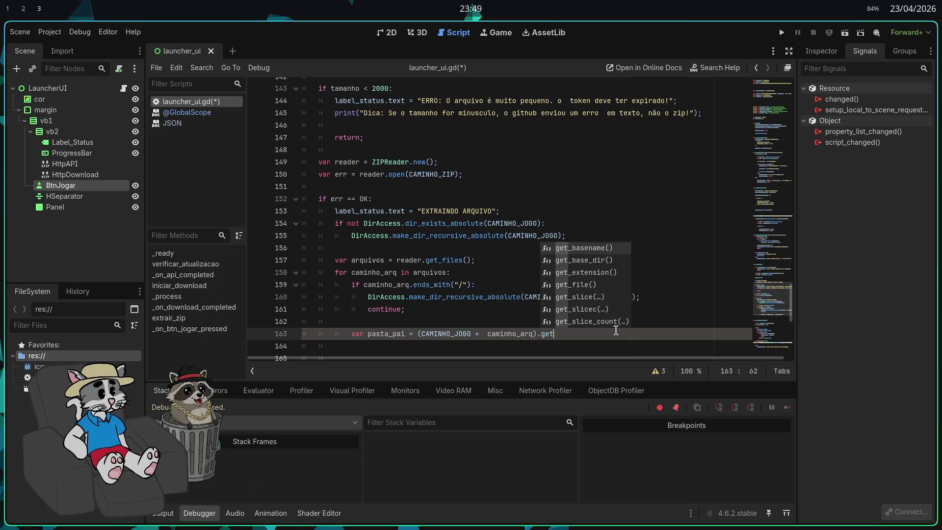
{"action": "key", "text": "Down"}
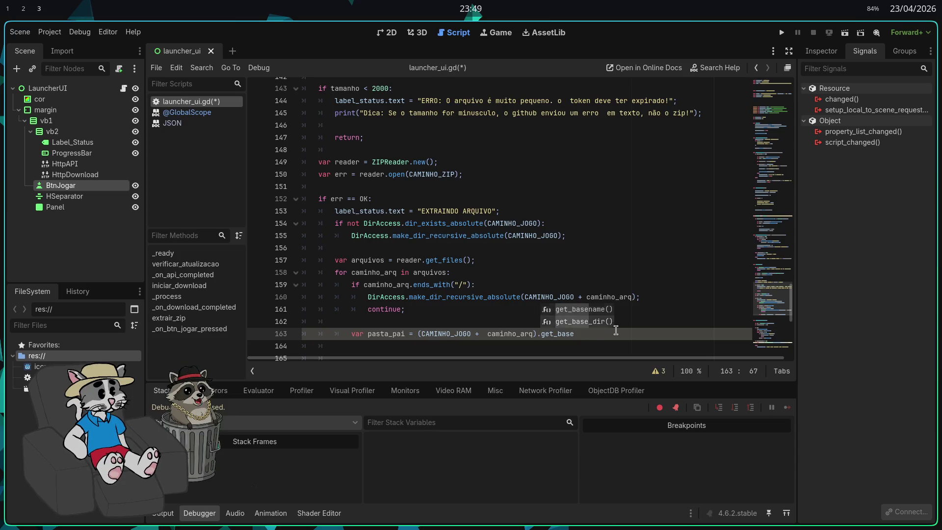
{"action": "key", "text": "Return"}
{"action": "key", "text": "BackSpace"}
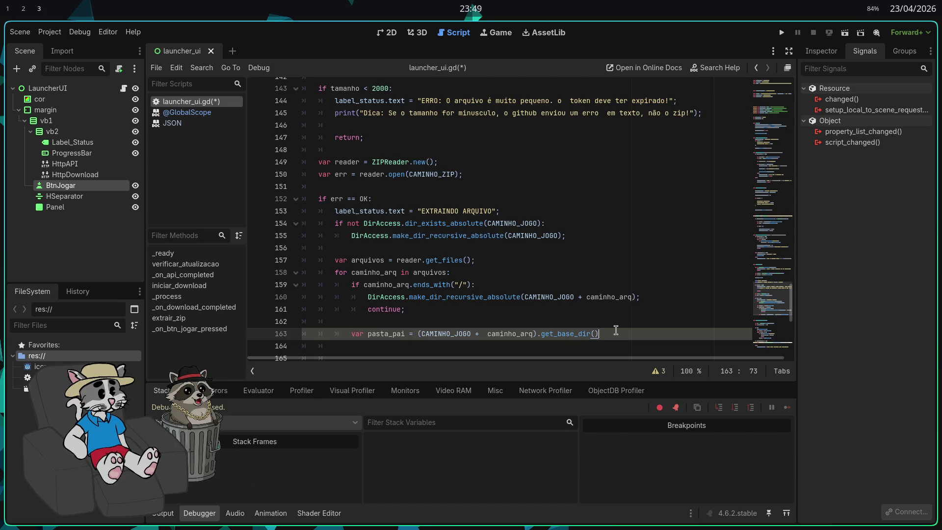
{"action": "type", "text": ";"}
{"action": "key", "text": "Return"}
{"action": "type", "text": "if not di"}
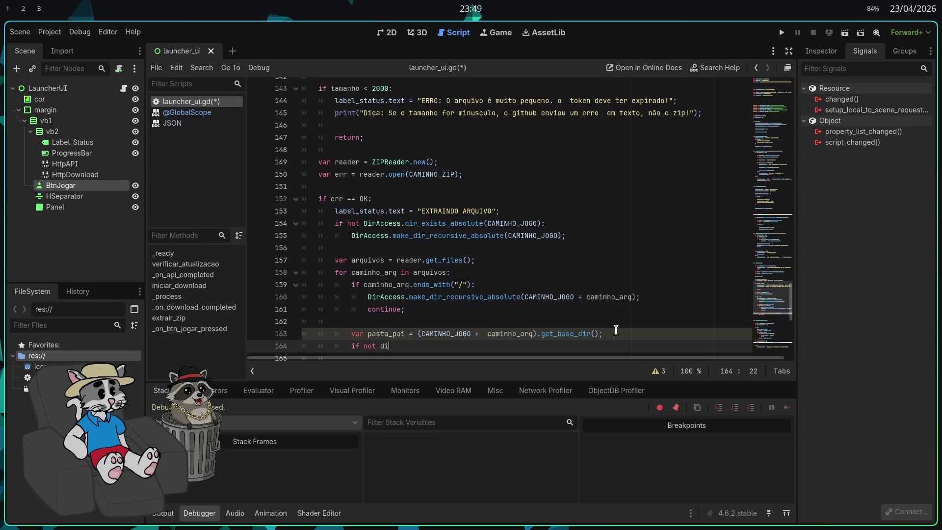
Add the condition 'if not DirAccess.dir_exists_absolute(pasta_pai):' on line 164
{"action": "type", "text": "rAccess"}
{"action": "key", "text": "Return"}
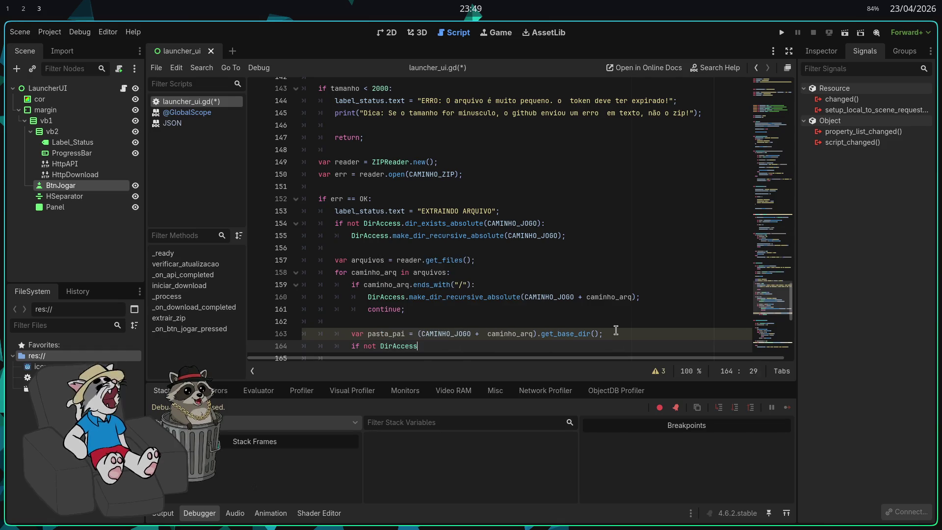
{"action": "type", "text": ".dir_"}
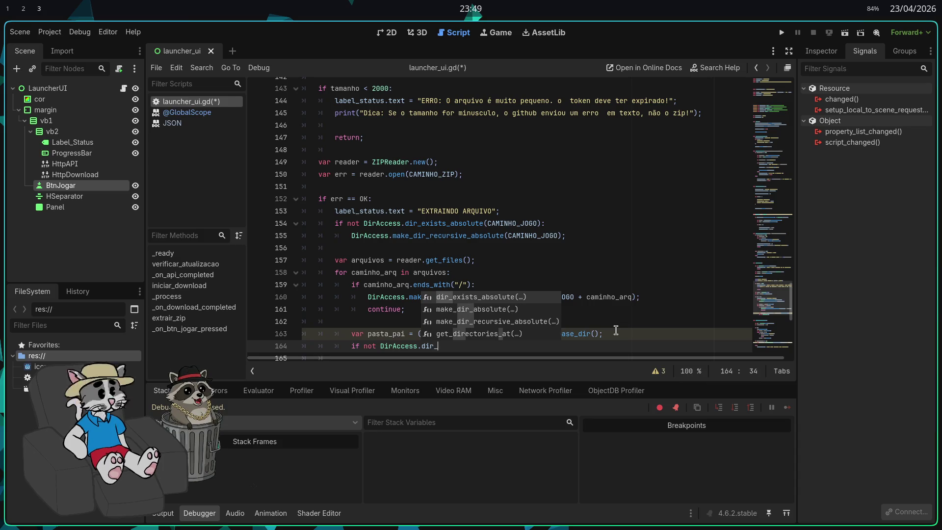
{"action": "key", "text": "Return"}
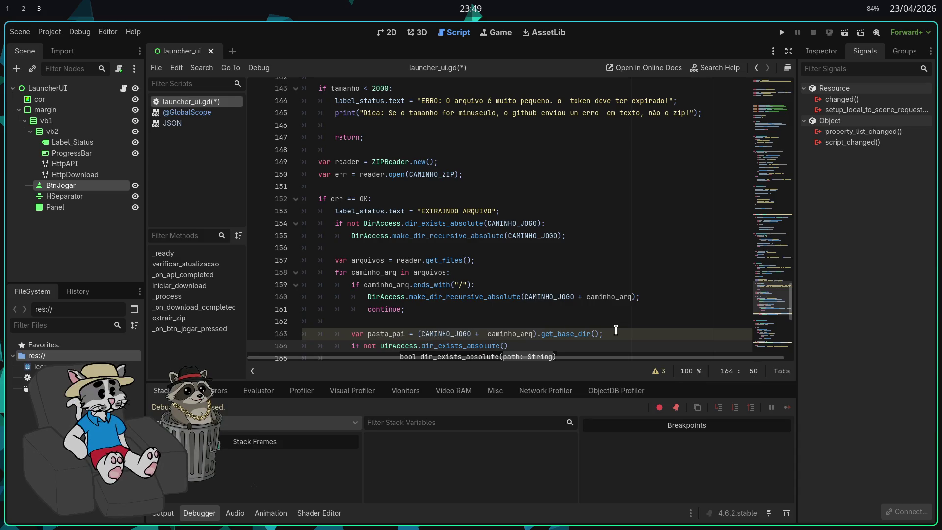
{"action": "type", "text": "pasta_pai"}
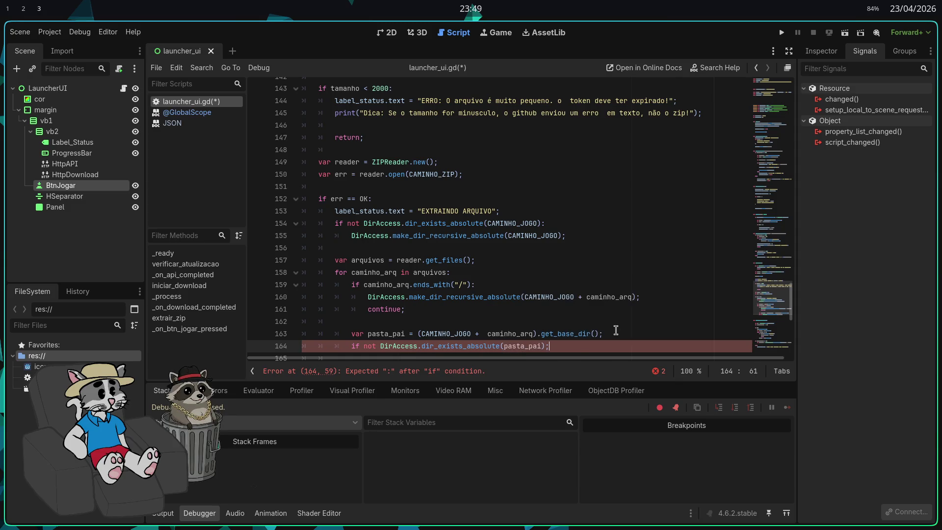
{"action": "key", "text": "BackSpace"}
{"action": "type", "text": ":"}
{"action": "key", "text": "Return"}
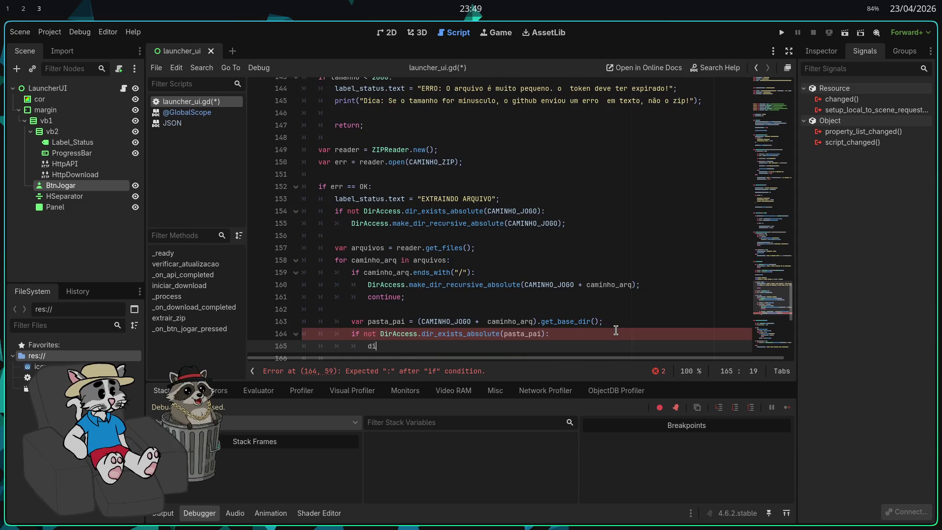
Inside it, call DirAccess.make_dir_recursive_absolute(pasta_pai) on line 165
{"action": "type", "text": "race"}
{"action": "key", "text": "Return"}
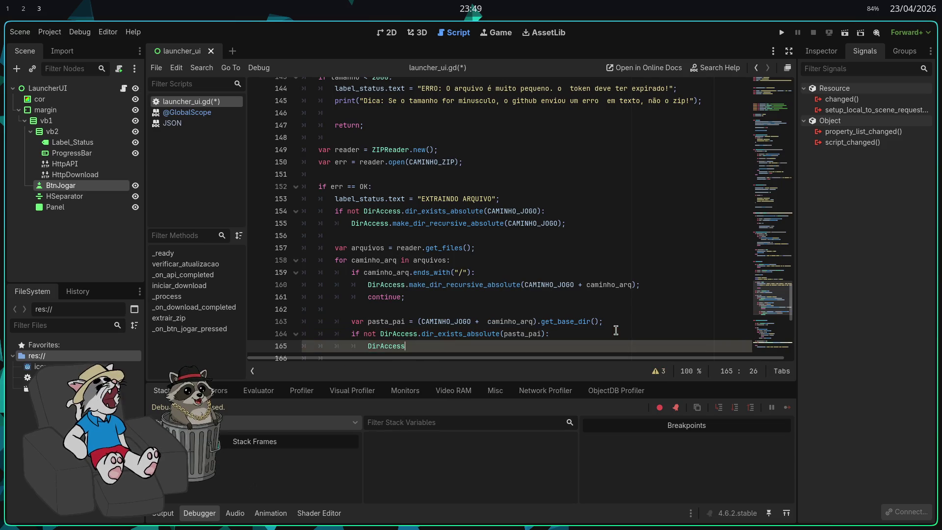
{"action": "type", "text": ".make_dir_recurs"}
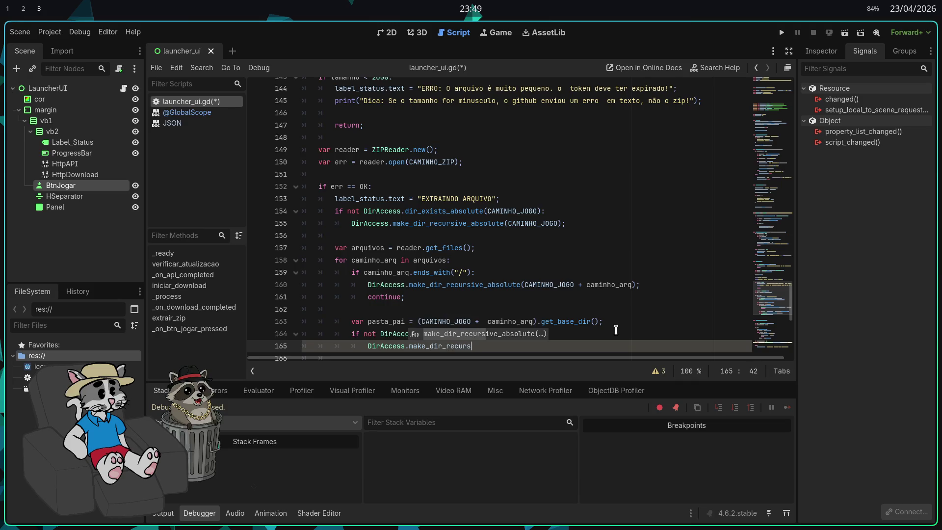
{"action": "key", "text": "Return"}
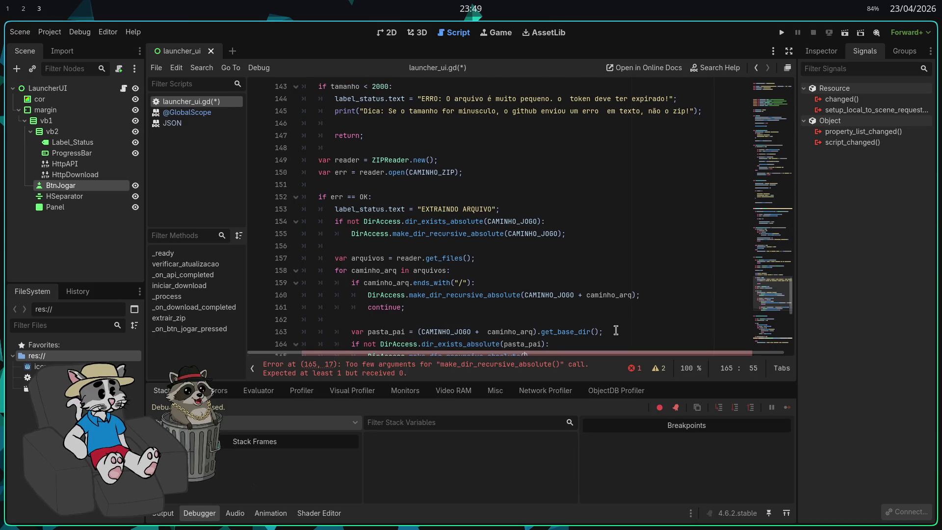
{"action": "type", "text": "past"}
{"action": "key", "text": "Return"}
{"action": "type", "text": ")"}
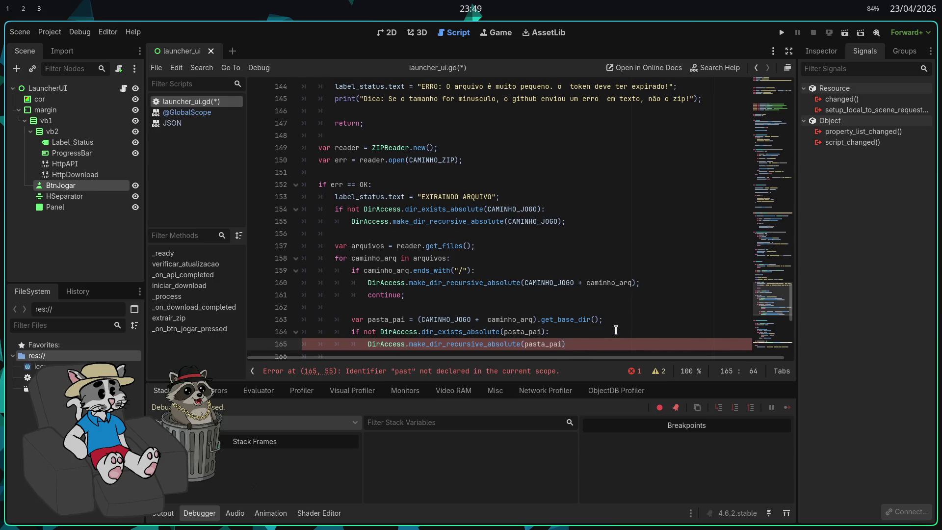
{"action": "key", "text": "Return"}
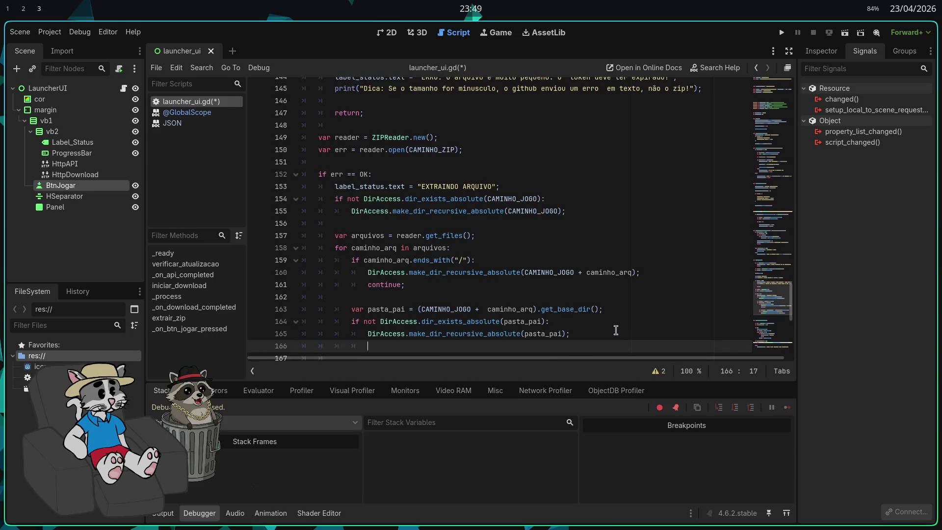
Read each entry with 'var conteudo = reader.read_file(caminho_arq)'
{"action": "key", "text": "Return"}
{"action": "type", "text": "var"}
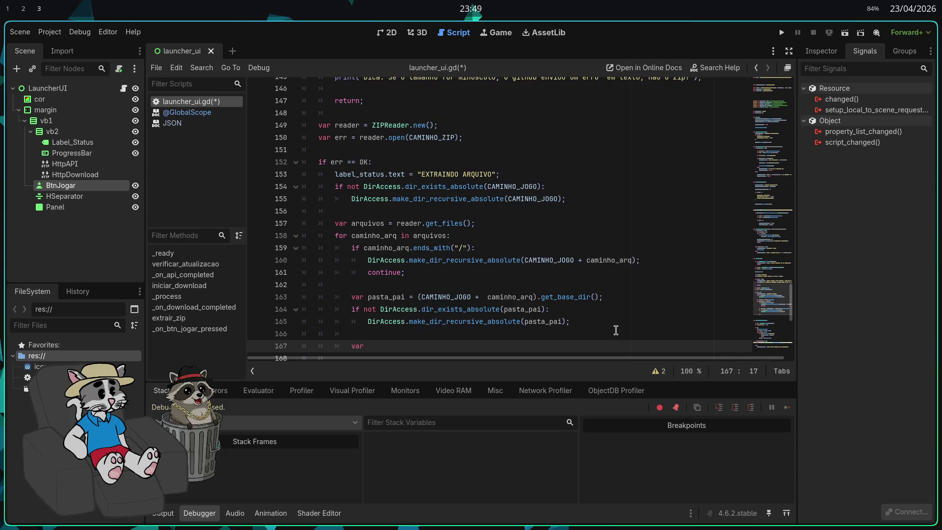
{"action": "type", "text": "conteudo = "}
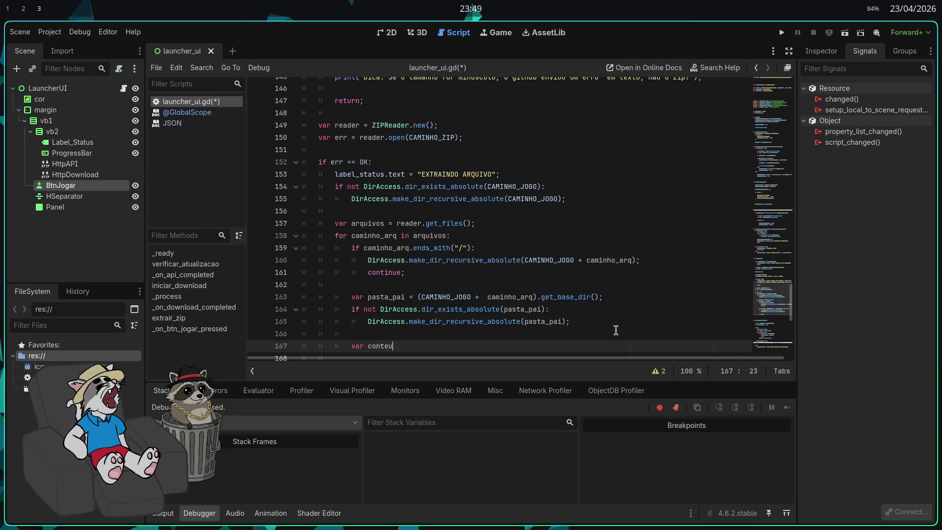
{"action": "type", "text": "re"}
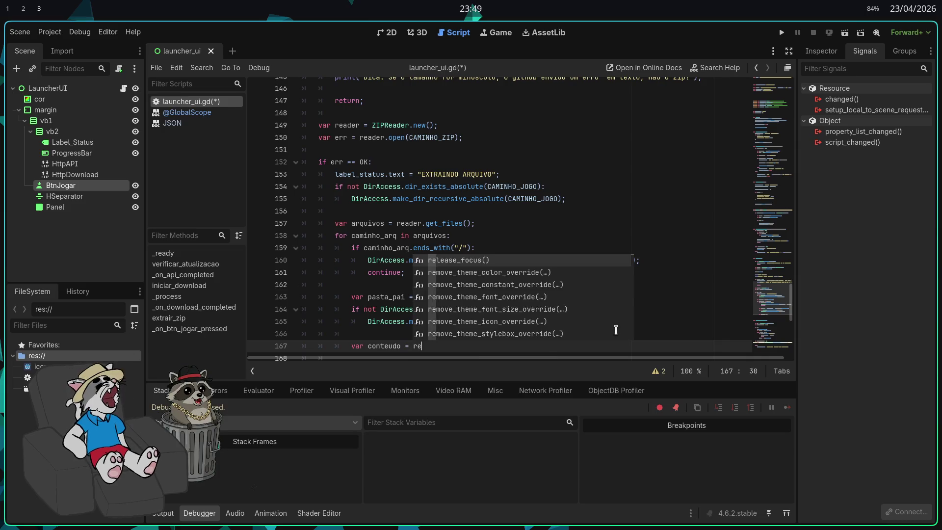
{"action": "type", "text": "ader.read_fi"}
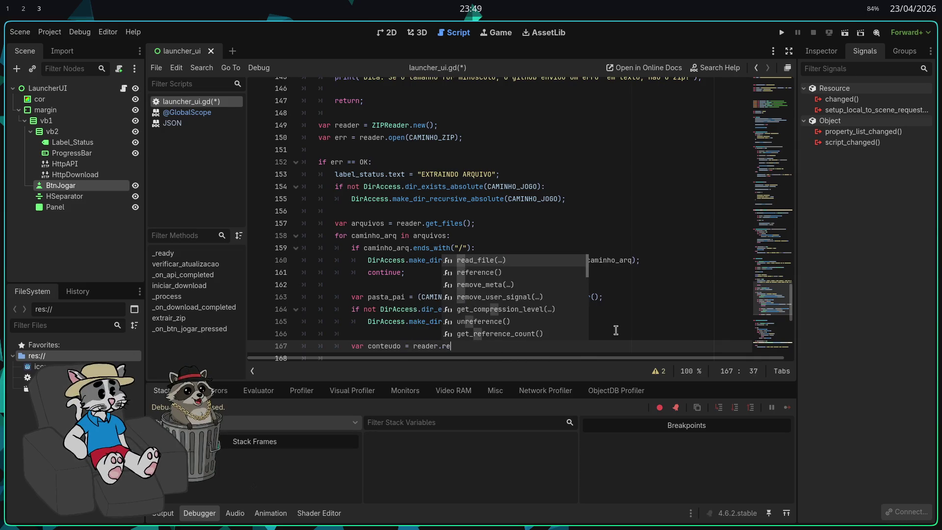
{"action": "key", "text": "Return"}
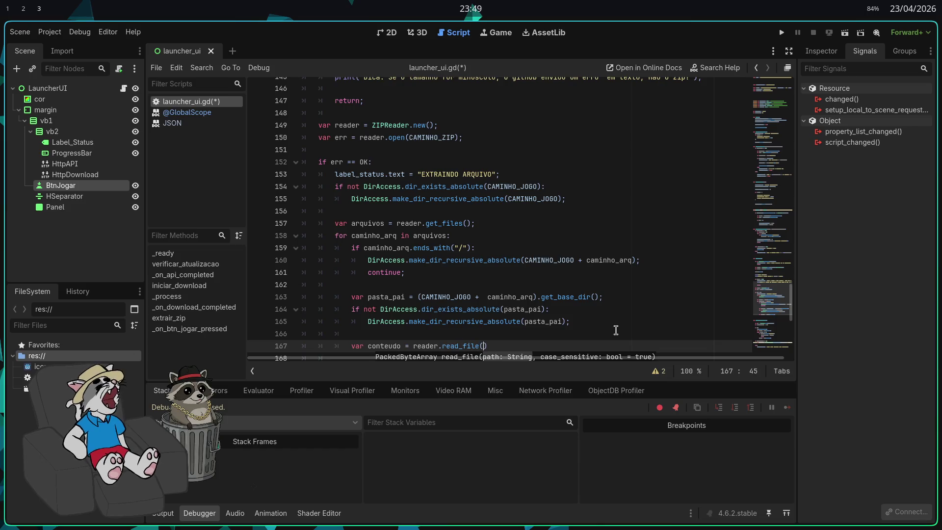
{"action": "type", "text": "caminho_arq)"}
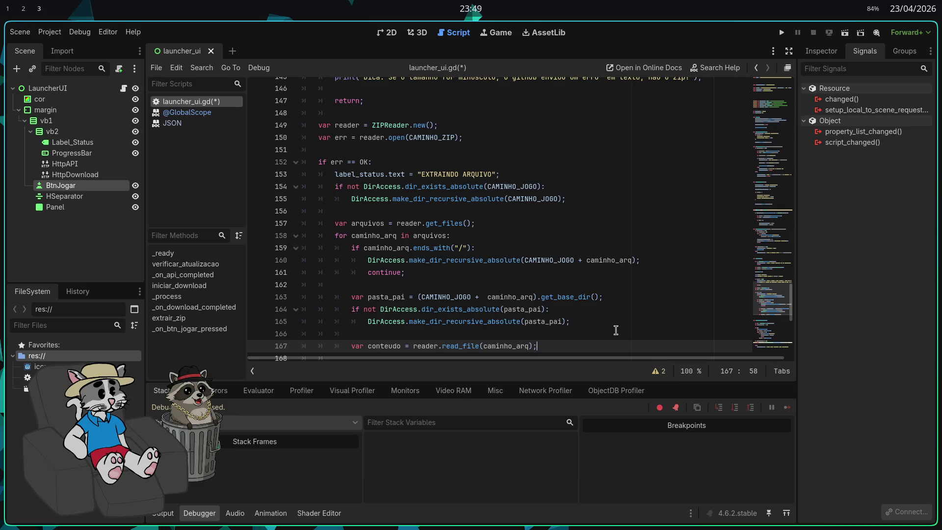
Open the check 'if conteudo.size() > 0:' with an indented body line
{"action": "key", "text": "Return"}
{"action": "type", "text": "if "}
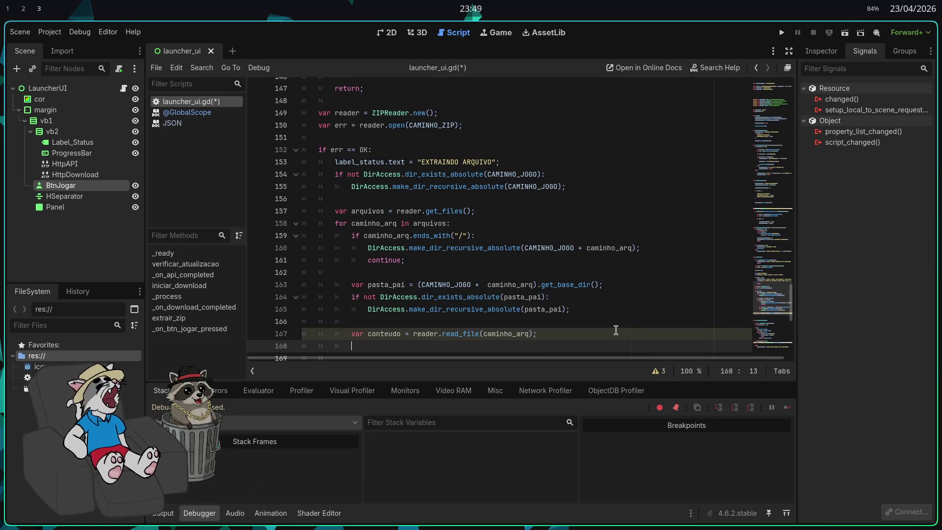
{"action": "type", "text": "con"}
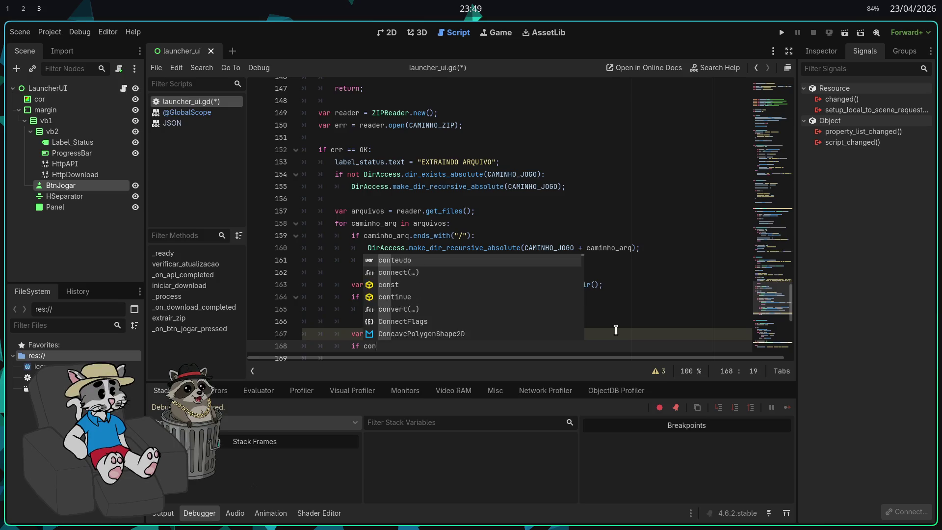
{"action": "type", "text": "teudo.siz"}
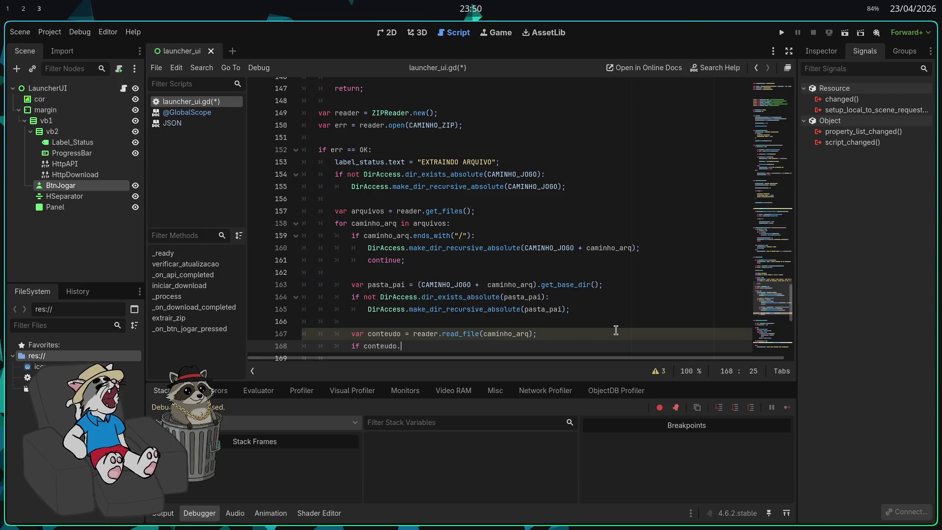
{"action": "key", "text": "Return"}
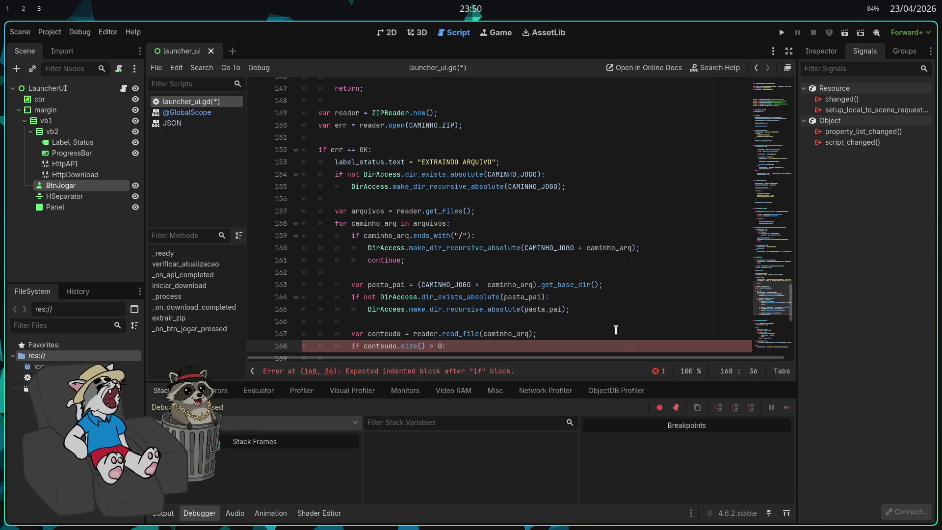
{"action": "key", "text": "Return"}
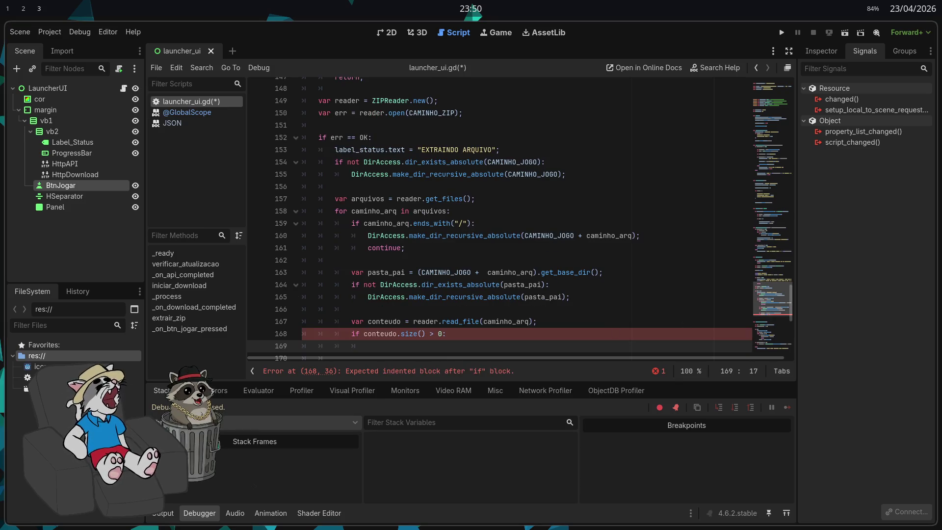
{"action": "scroll", "coordinate": [622, 296], "scroll_direction": "down", "scroll_amount": 2}
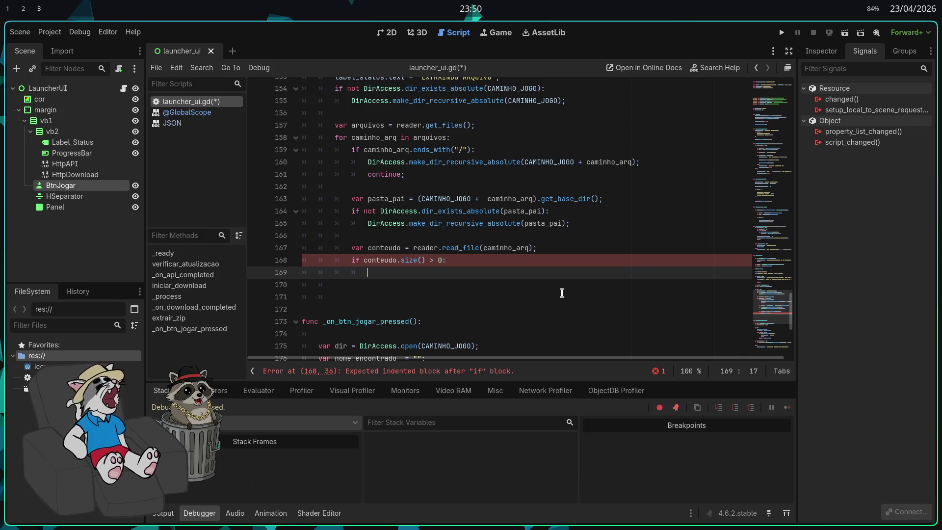
On line 169 write var f = FileAccess.open(CAMINHO_JOGO + caminho_arq, FileAccess.WRITE)
{"action": "type", "text": "var "}
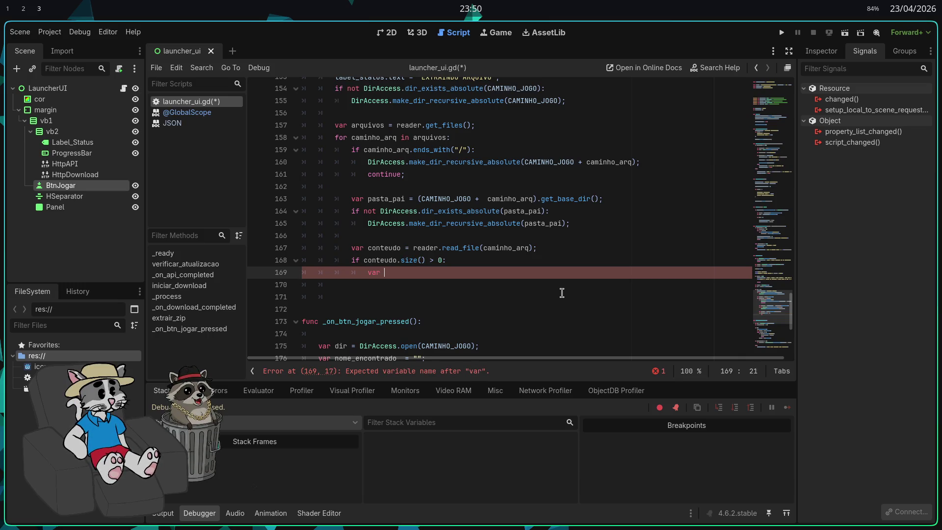
{"action": "type", "text": "f = file"}
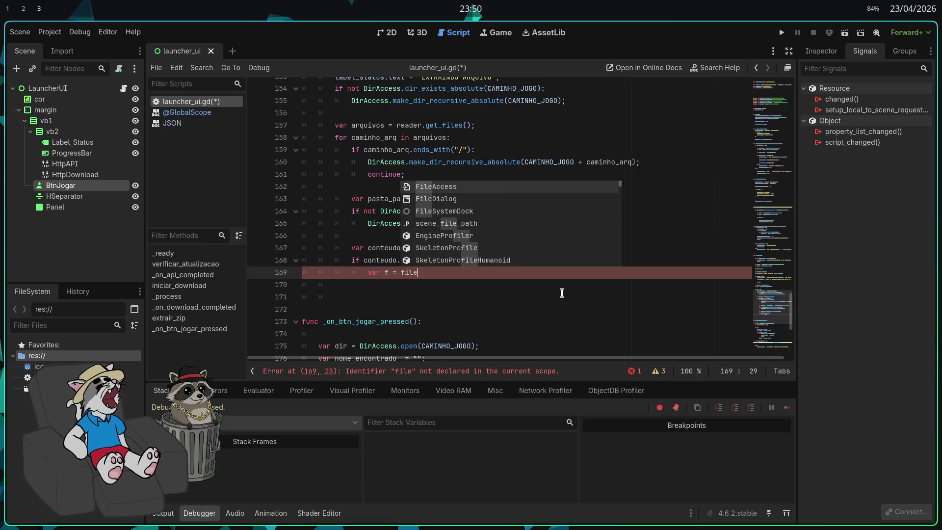
{"action": "type", "text": "ac"}
{"action": "key", "text": "Return"}
{"action": "type", "text": "."}
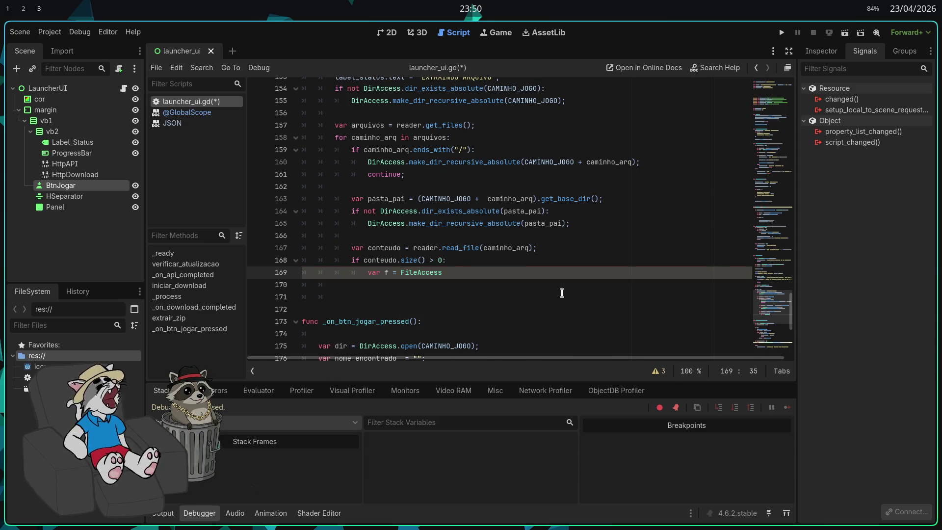
{"action": "type", "text": "ope"}
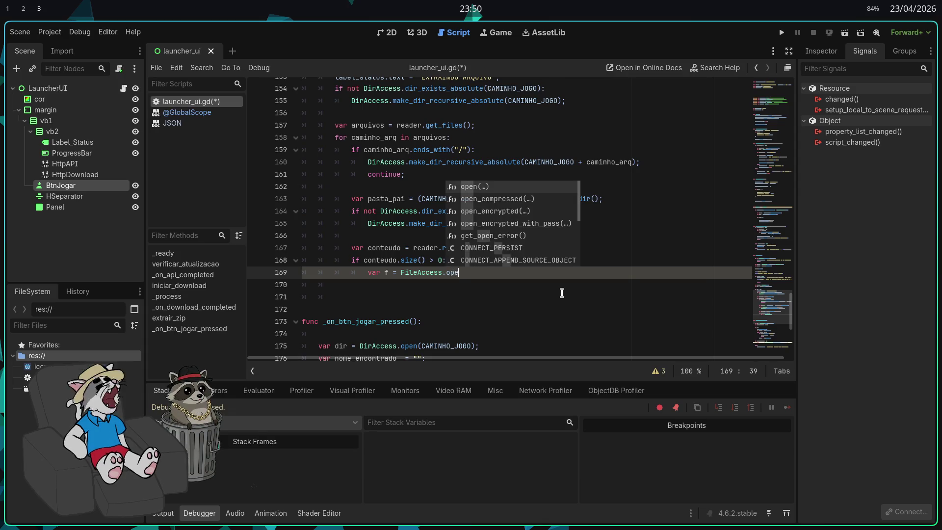
{"action": "key", "text": "Return"}
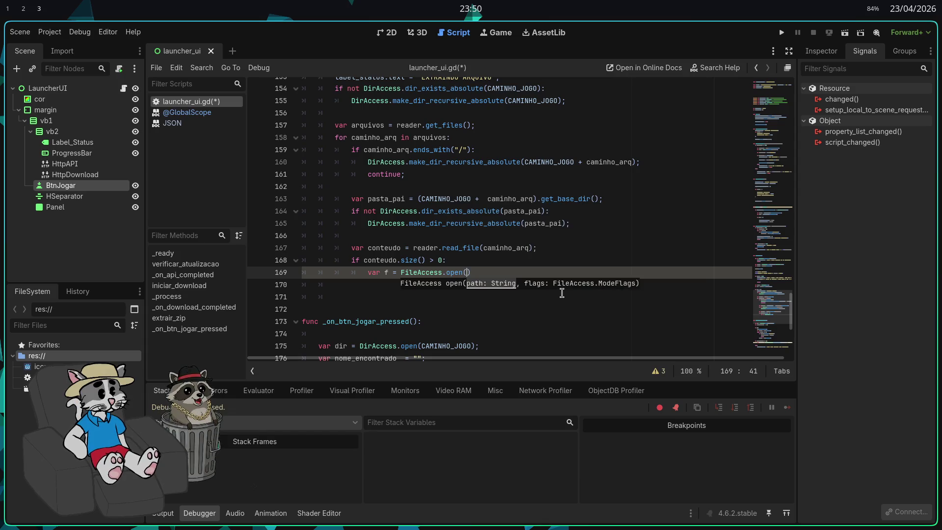
{"action": "type", "text": "CAMINH"}
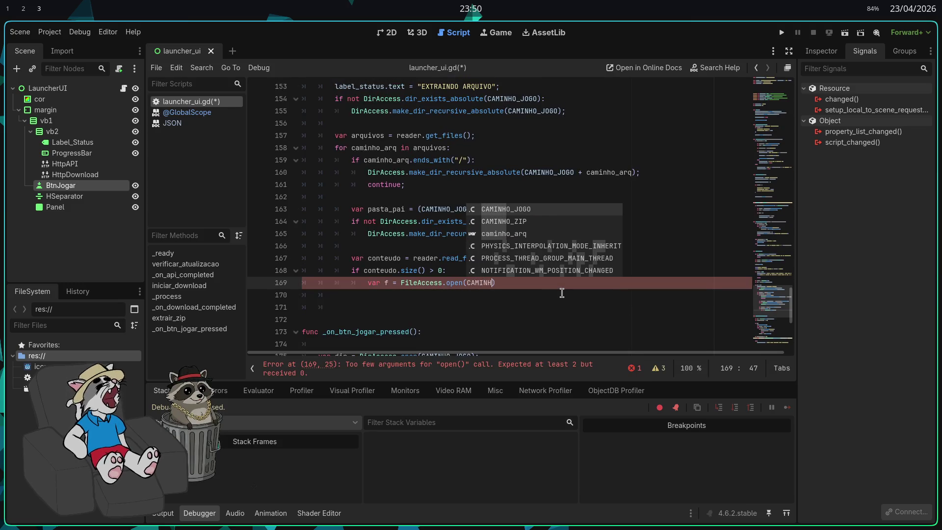
{"action": "key", "text": "Return"}
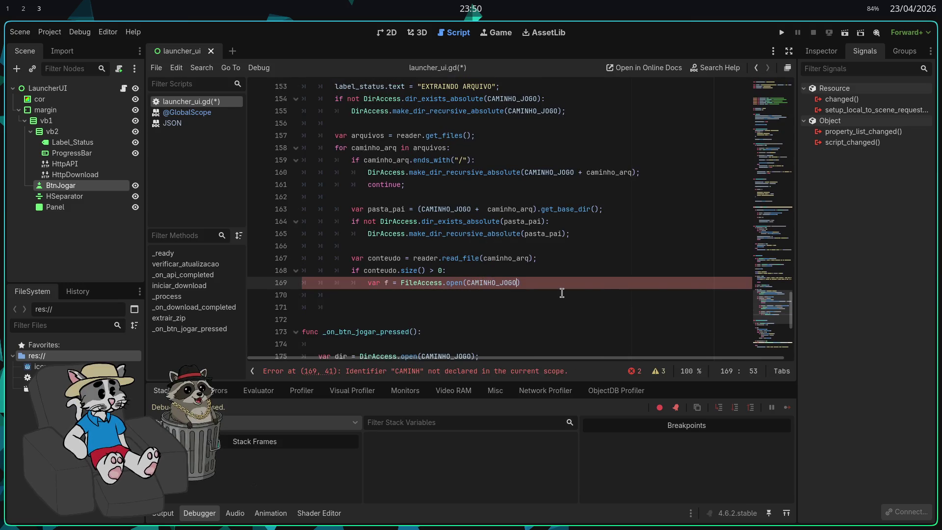
{"action": "type", "text": "."}
{"action": "key", "text": "BackSpace"}
{"action": "type", "text": "+"}
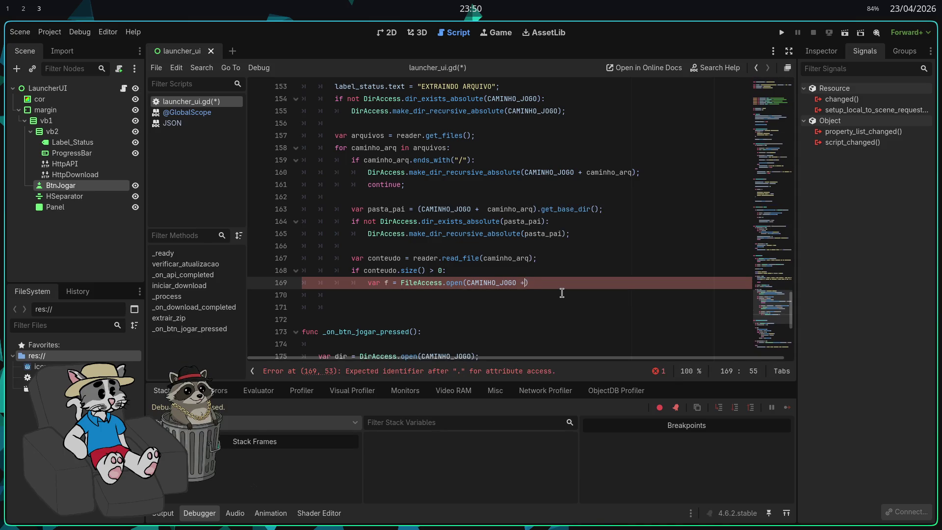
{"action": "type", "text": "a"}
{"action": "key", "text": "BackSpace"}
{"action": "key", "text": "BackSpace"}
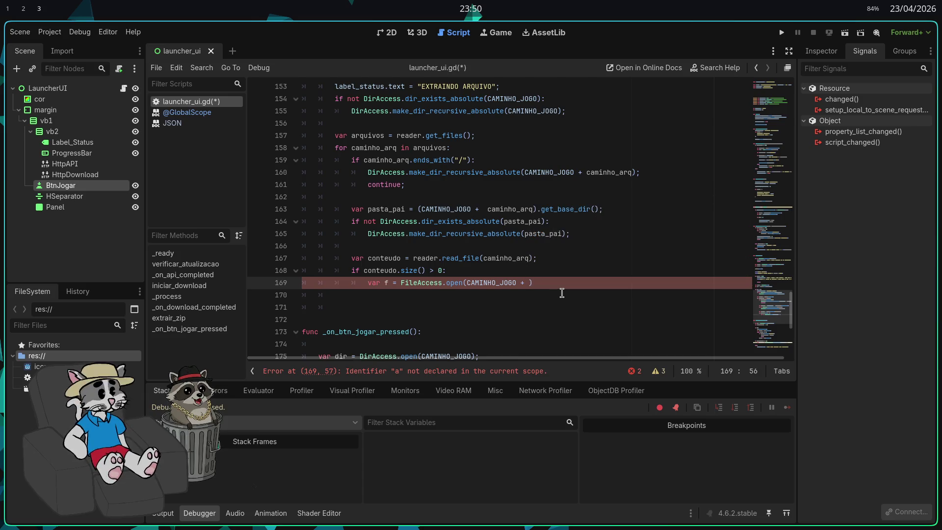
{"action": "type", "text": "_arq"}
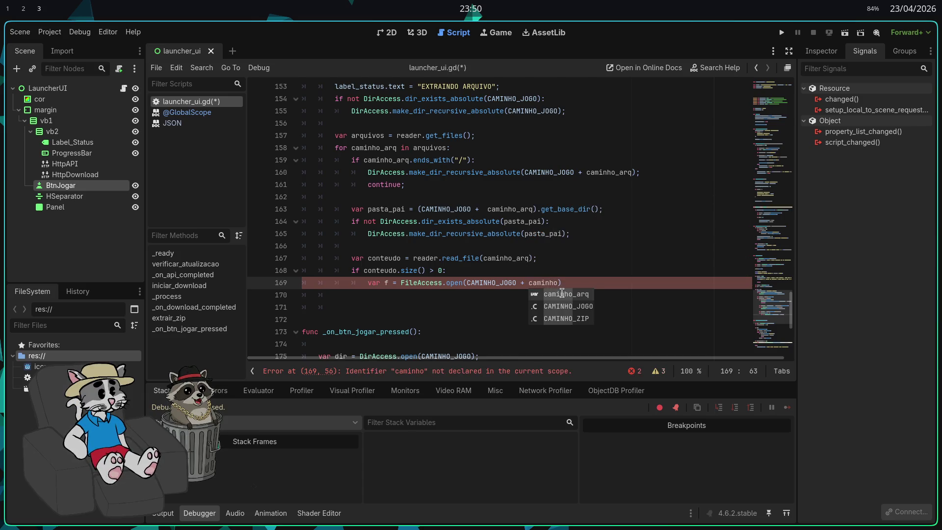
{"action": "type", "text": ", fileac"}
{"action": "key", "text": "Return"}
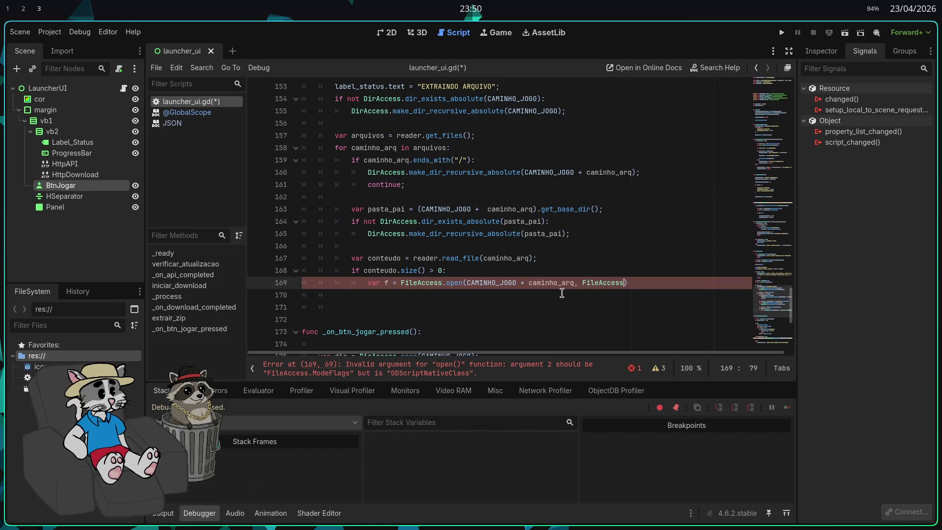
{"action": "type", "text": ".wri"}
{"action": "key", "text": "Return"}
{"action": "type", "text": ");"}
Add an if f: block that writes conteudo with f.store_buffer and then calls f.close()
{"action": "key", "text": "Return"}
{"action": "type", "text": "if f:"}
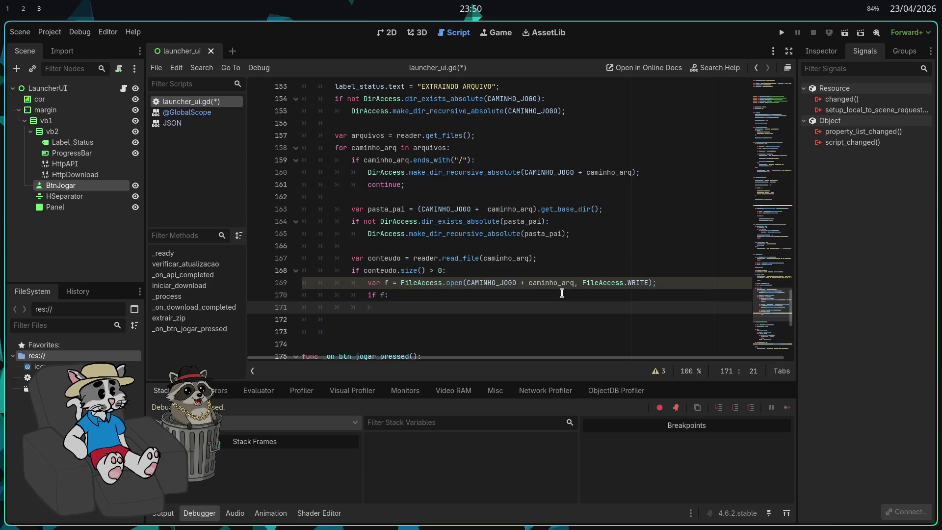
{"action": "key", "text": "Return"}
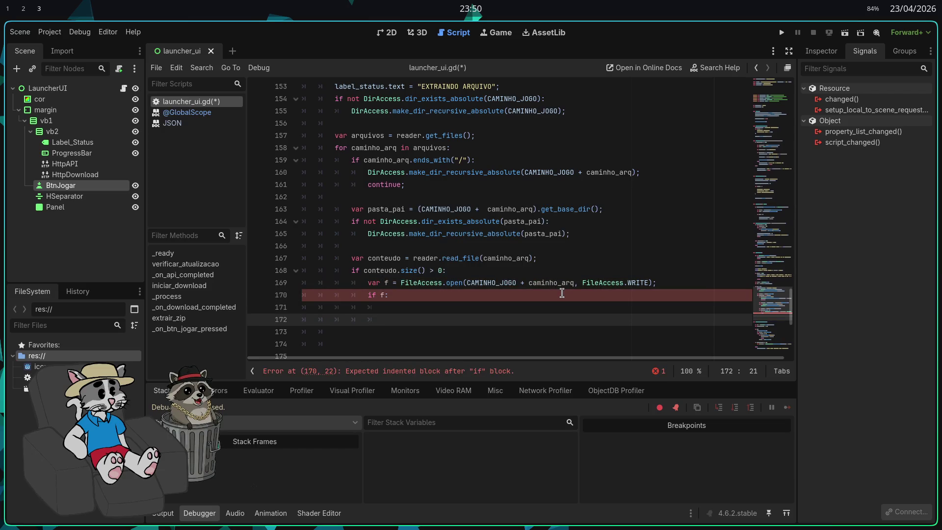
{"action": "key", "text": "BackSpace"}
{"action": "key", "text": "BackSpace"}
{"action": "key", "text": "BackSpace"}
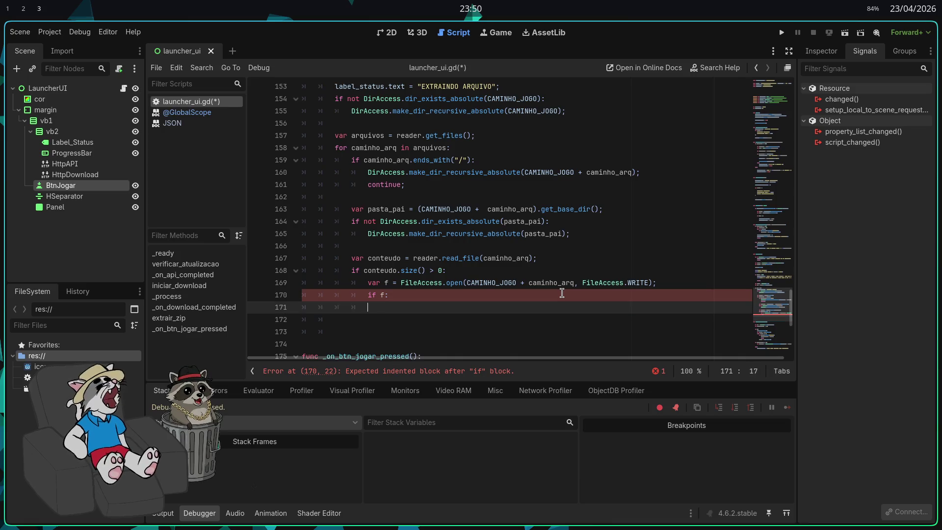
{"action": "key", "text": "Tab"}
{"action": "key", "text": "Tab"}
{"action": "key", "text": "Tab"}
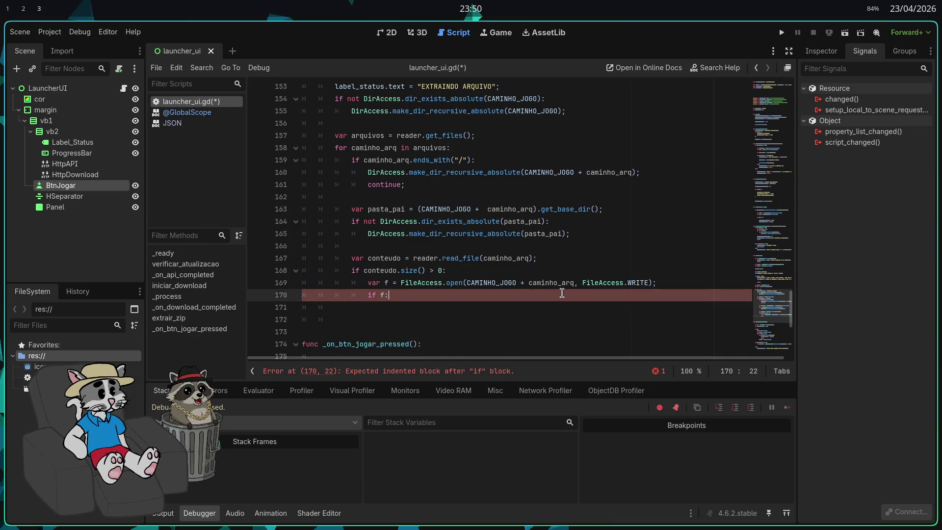
{"action": "key", "text": "Return"}
{"action": "type", "text": "f.store_b"}
{"action": "key", "text": "Return"}
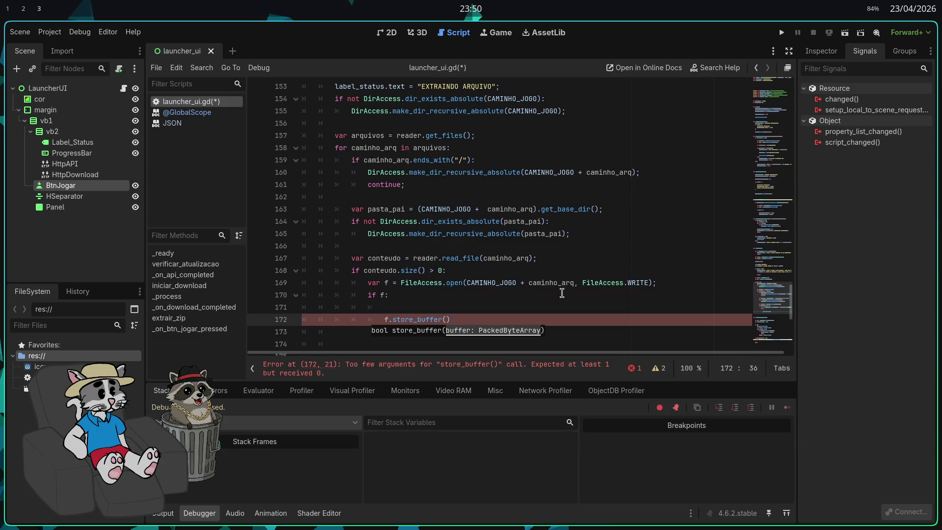
{"action": "type", "text": "conteudo)"}
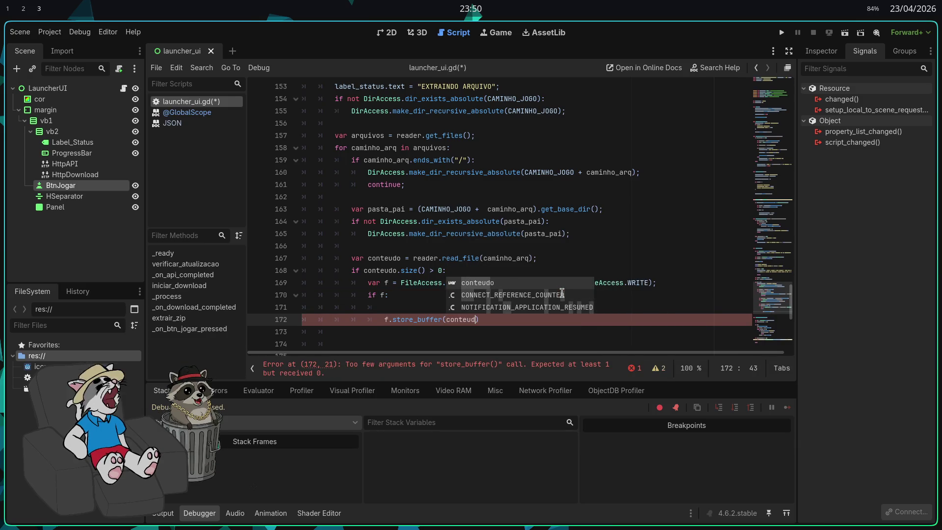
{"action": "key", "text": "Return"}
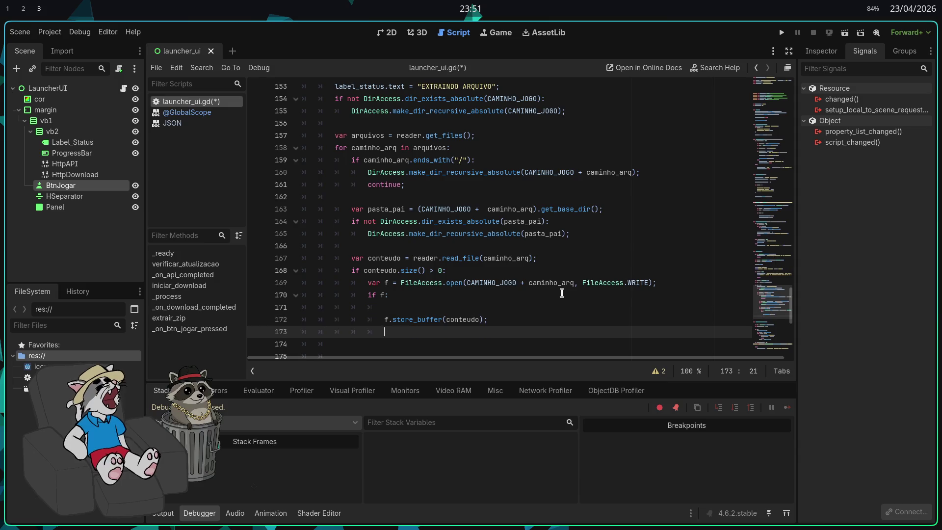
{"action": "type", "text": "f.close"}
{"action": "key", "text": "Return"}
{"action": "type", "text": "();"}
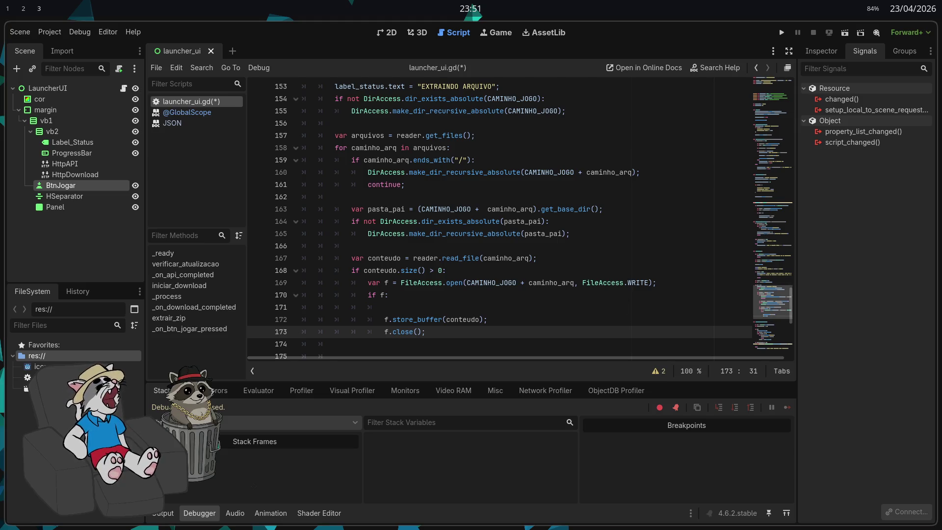
After closing the file, close the zip reader with reader.close()
{"action": "scroll", "coordinate": [493, 294], "scroll_direction": "down", "scroll_amount": 1}
{"action": "key", "text": "Return"}
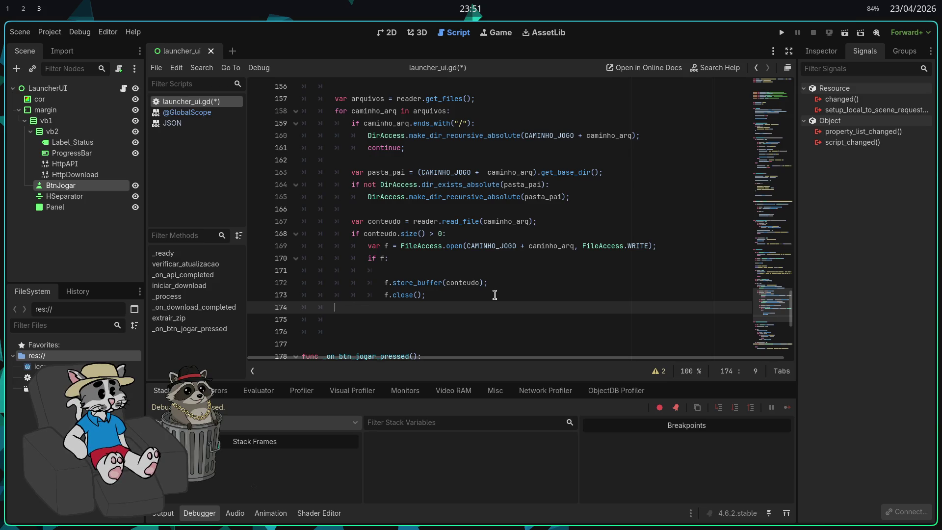
{"action": "scroll", "coordinate": [489, 284], "scroll_direction": "up", "scroll_amount": 1}
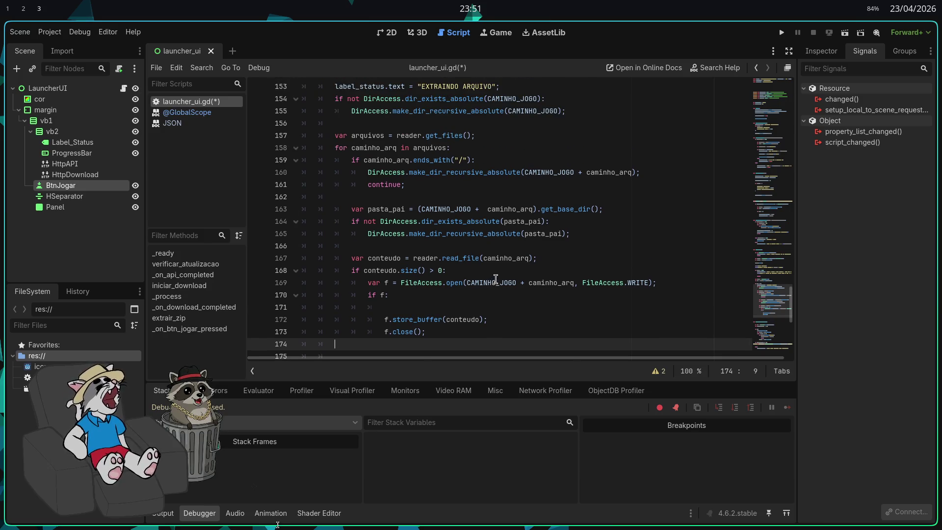
{"action": "scroll", "coordinate": [496, 279], "scroll_direction": "up", "scroll_amount": 2}
{"action": "scroll", "coordinate": [496, 278], "scroll_direction": "down", "scroll_amount": 2}
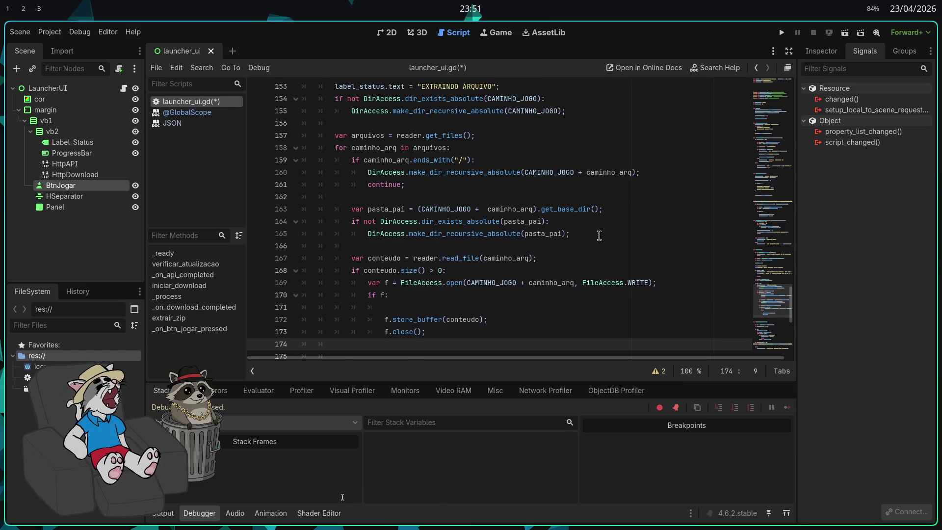
{"action": "scroll", "coordinate": [528, 271], "scroll_direction": "down", "scroll_amount": 1}
{"action": "key", "text": "Return"}
{"action": "type", "text": "reader.cls"}
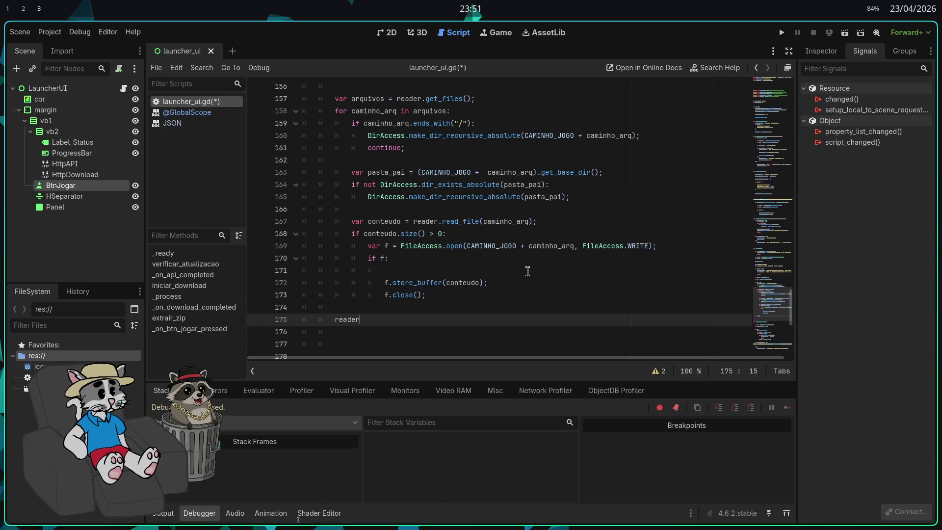
{"action": "key", "text": "Return"}
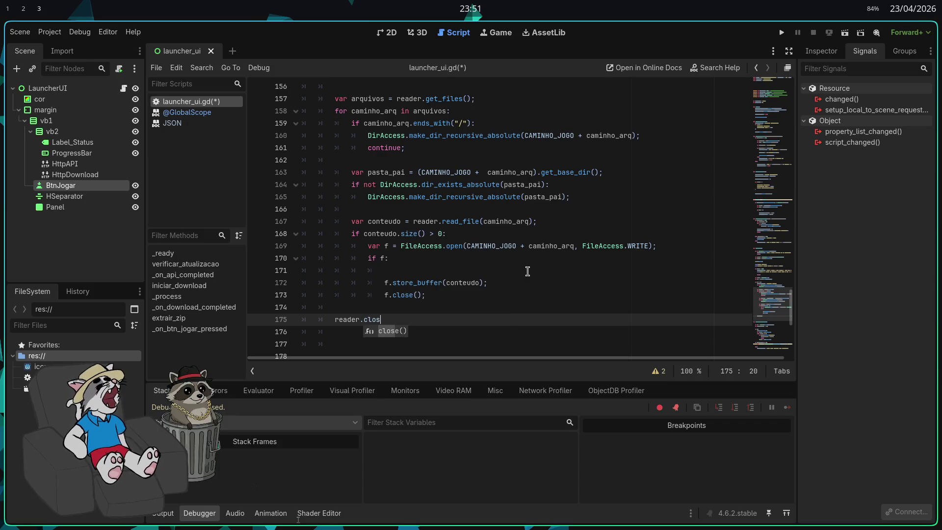
{"action": "type", "text": "e();"}
Set the status text to "Atualização concluida com sucesso!" and open a private Firefox window
{"action": "key", "text": "Return"}
{"action": "type", "text": "label_statiu"}
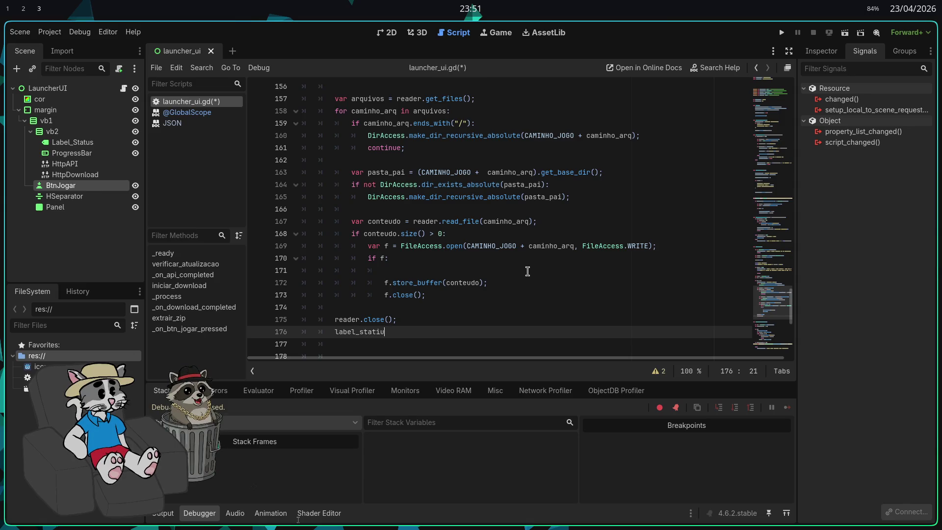
{"action": "type", "text": " = \"AT"}
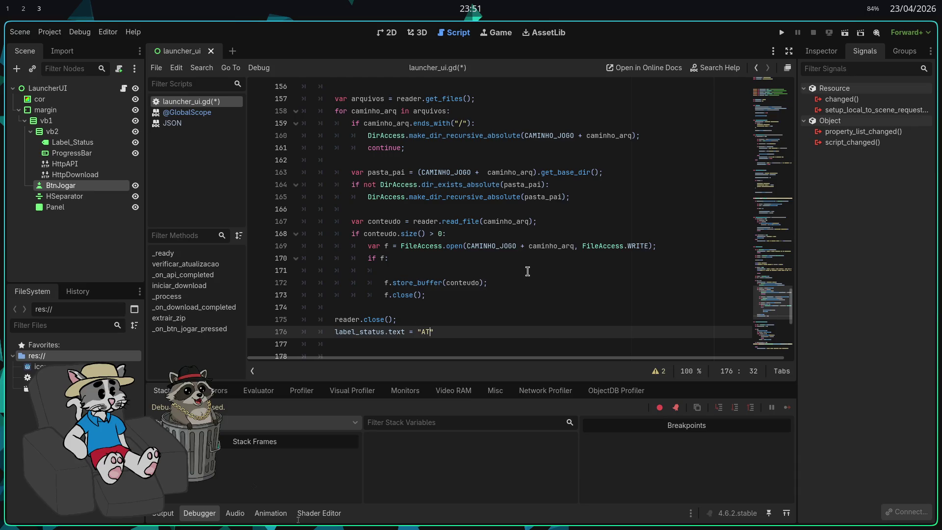
{"action": "key", "text": "BackSpace"}
{"action": "type", "text": "tualização conclu"}
{"action": "type", "text": "ida com s"}
{"action": "type", "text": "ucesso!"}
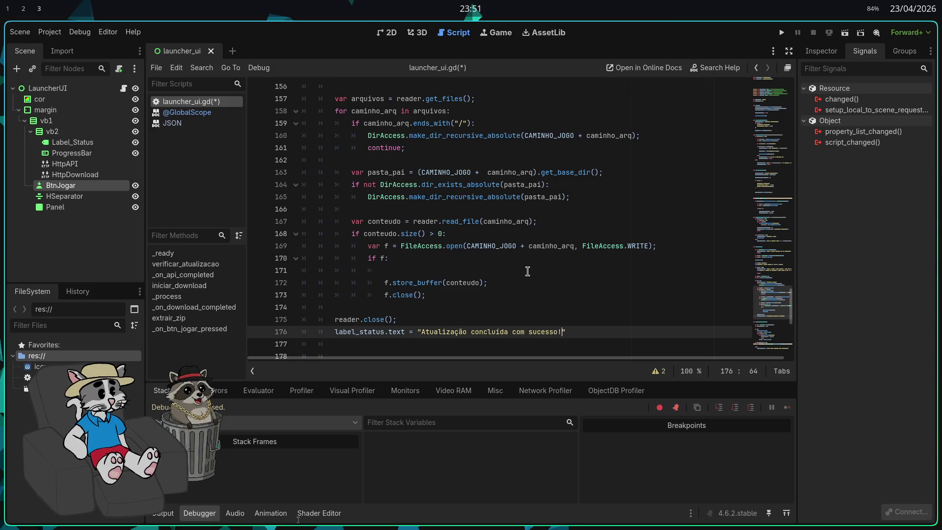
{"action": "key", "text": "super+2"}
{"action": "key", "text": "ctrl+shift+p"}
Search Google for 'mosntro ed gin' and browse the image results, then return to Godot
{"action": "type", "text": "mosntr"}
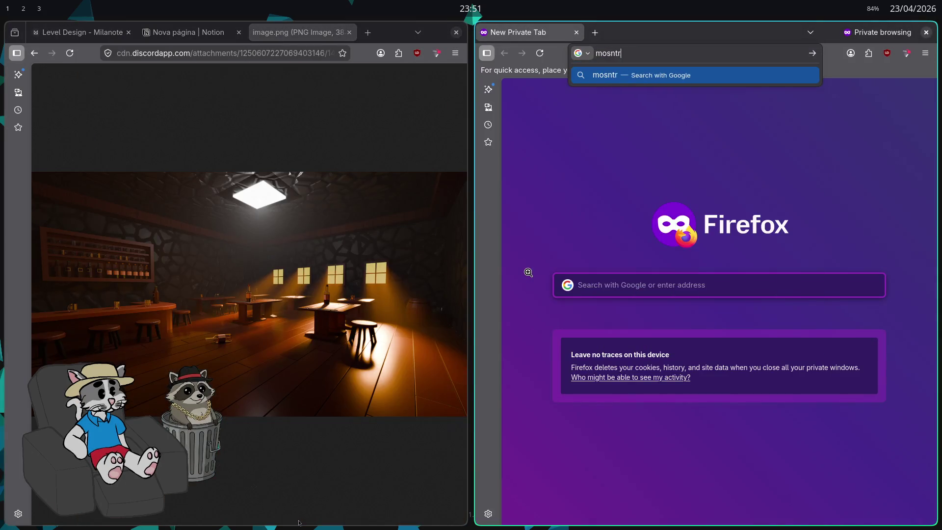
{"action": "type", "text": "o ed gin"}
{"action": "key", "text": "Return"}
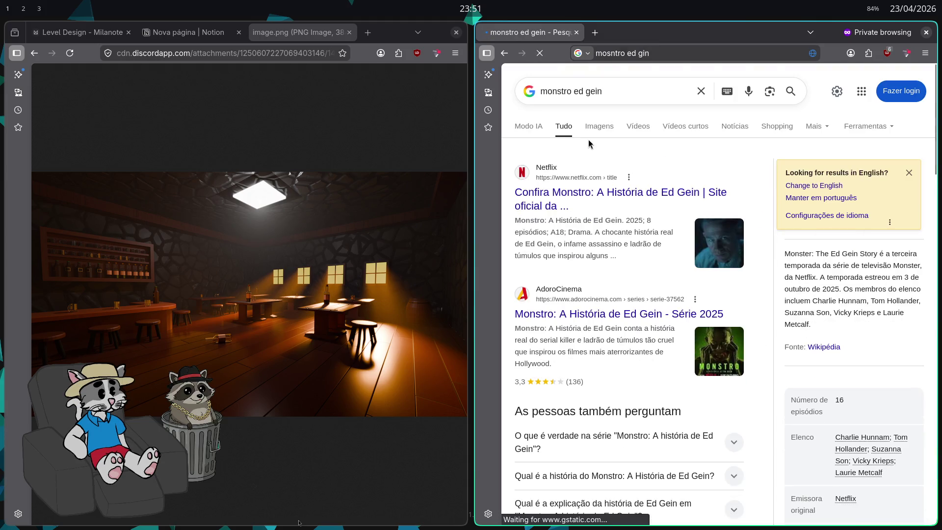
{"action": "left_click", "coordinate": [598, 129]}
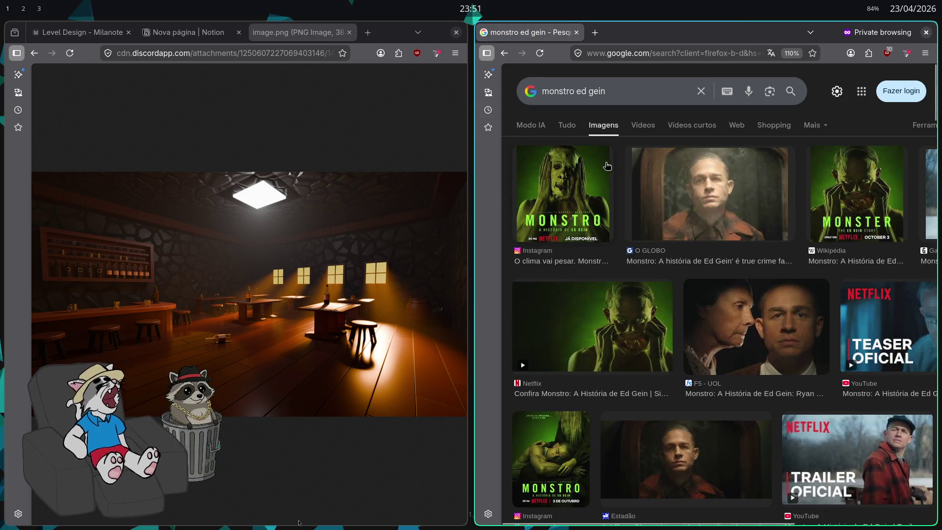
{"action": "scroll", "coordinate": [598, 177], "scroll_direction": "down", "scroll_amount": 3}
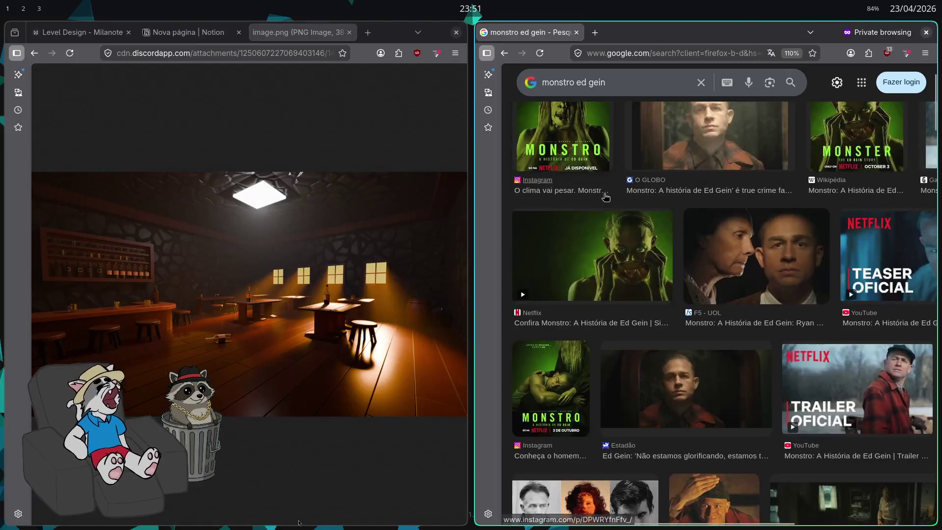
{"action": "key", "text": "super+2"}
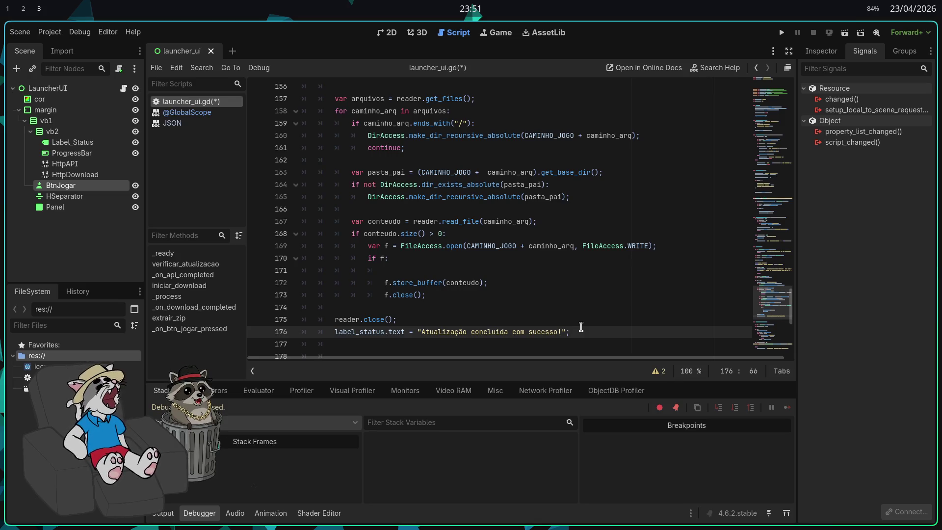
End line 176 with ';', add a zipreader critical-error print with err on line 177, and save
{"action": "type", "text": ";"}
{"action": "key", "text": "Return"}
{"action": "type", "text": "print"}
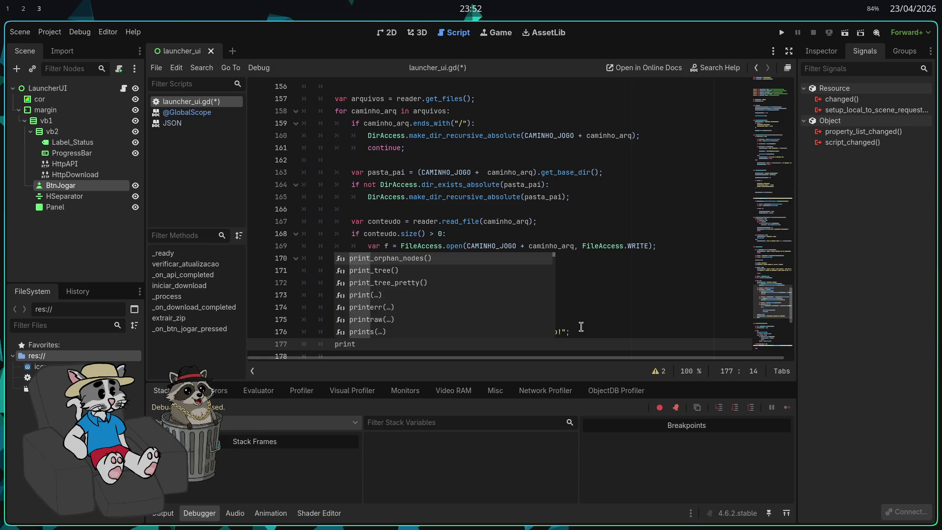
{"action": "type", "text": "(\"Erro"}
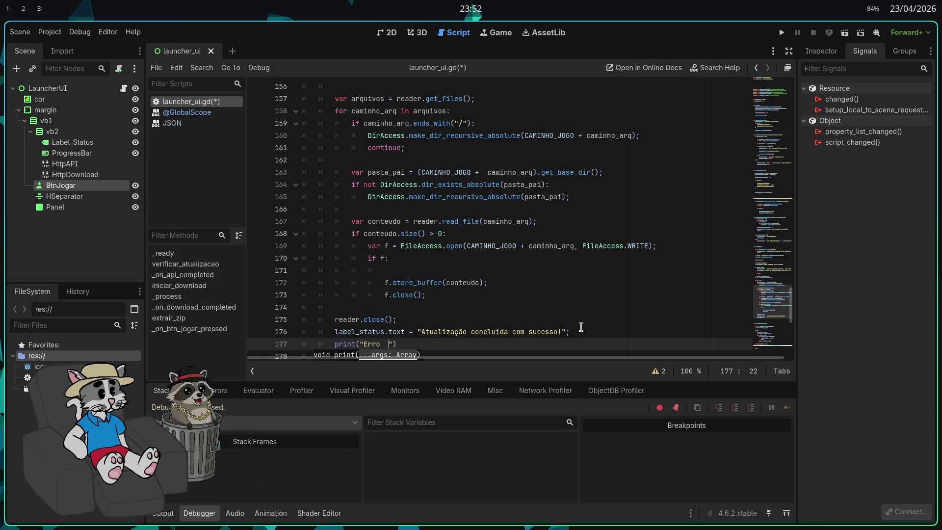
{"action": "type", "text": "rtitico "}
{"action": "type", "text": "no zipreader"}
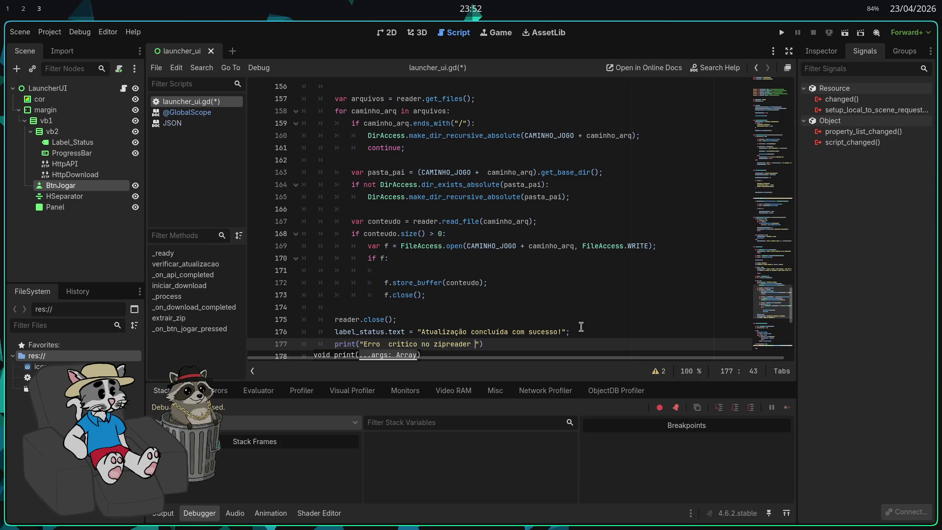
{"action": "type", "text": " : \"  "}
{"action": "type", "text": "r)"}
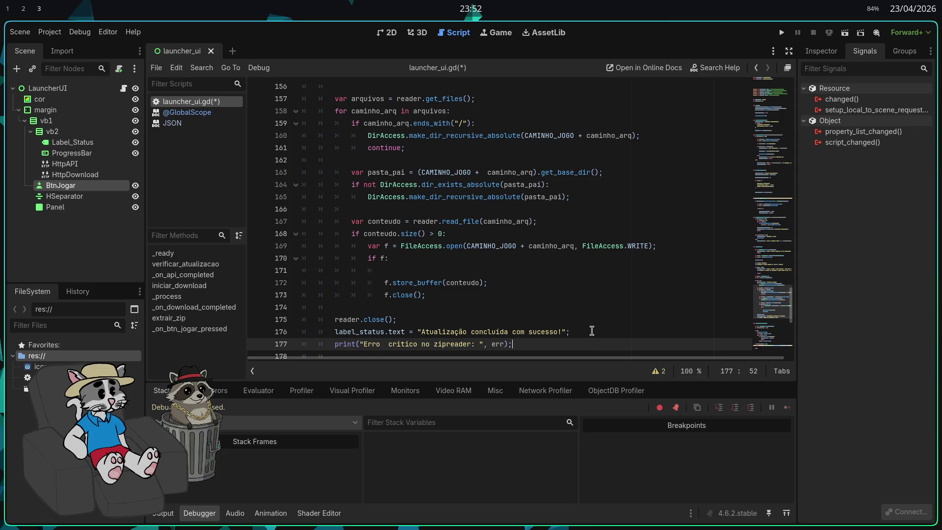
{"action": "scroll", "coordinate": [592, 304], "scroll_direction": "down", "scroll_amount": 1}
{"action": "scroll", "coordinate": [586, 264], "scroll_direction": "down", "scroll_amount": 2}
{"action": "left_click", "coordinate": [582, 258]}
{"action": "key", "text": "ctrl+s"}
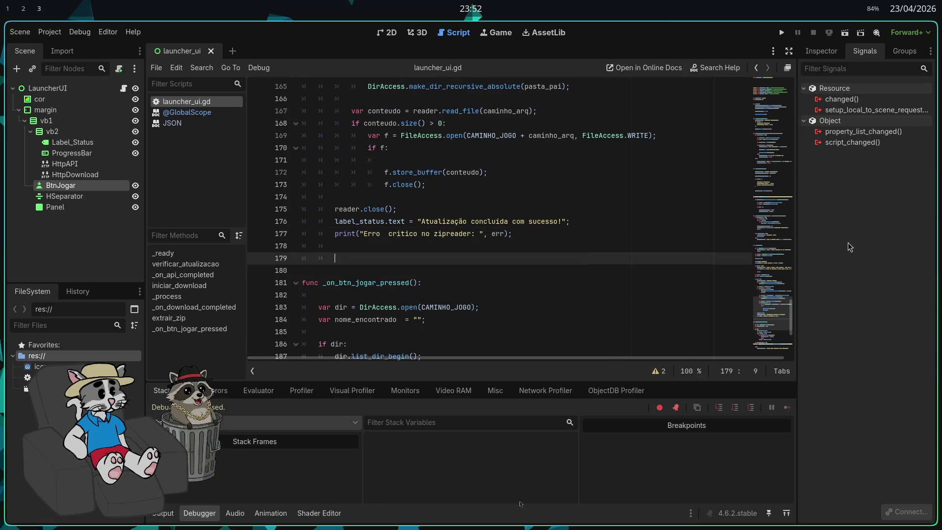
Test-run the launcher, see it stall at EXTRAINDO O ZIP! after 32709403 bytes, then stop it
{"action": "key", "text": "F5"}
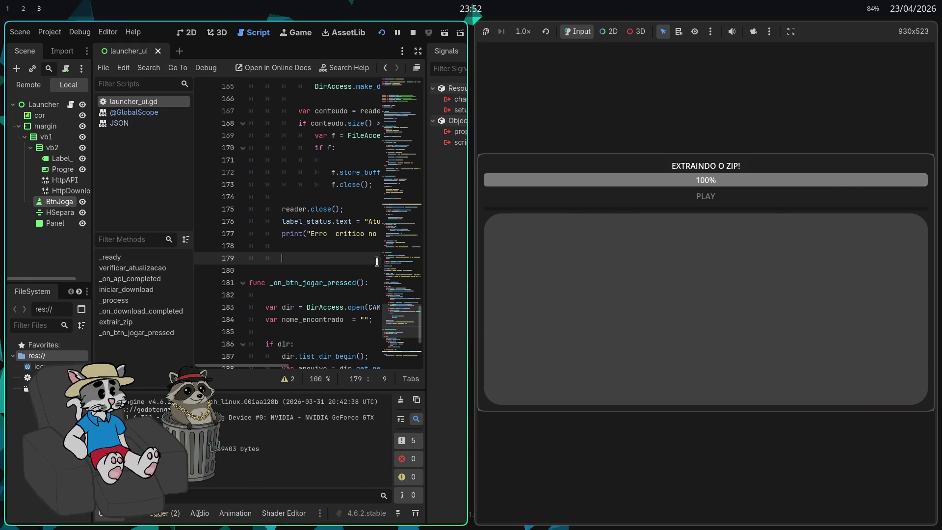
{"action": "scroll", "coordinate": [295, 294], "scroll_direction": "up", "scroll_amount": 4}
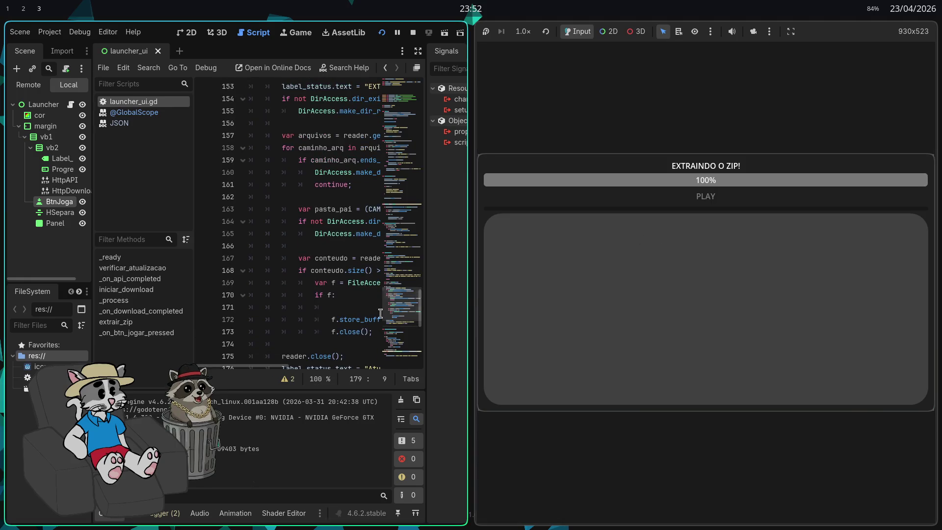
{"action": "triple_click", "coordinate": [238, 449]}
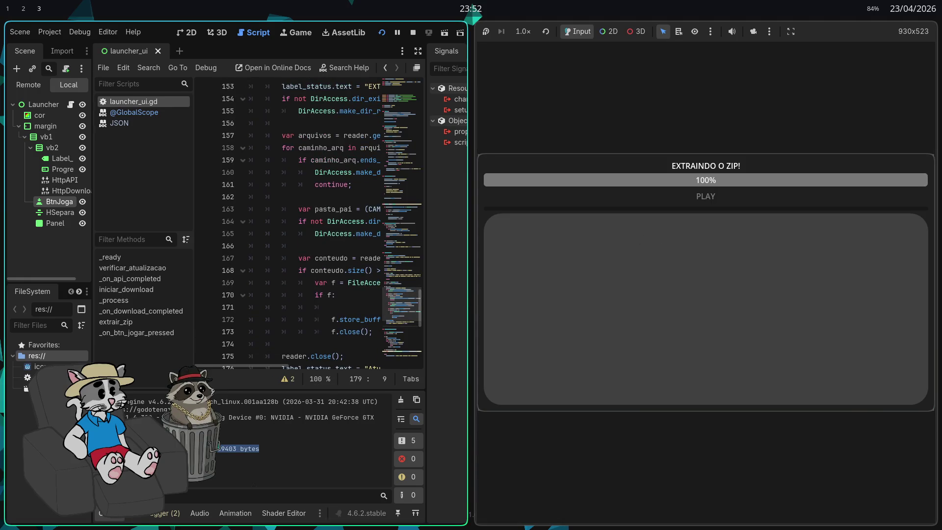
{"action": "left_click", "coordinate": [238, 449]}
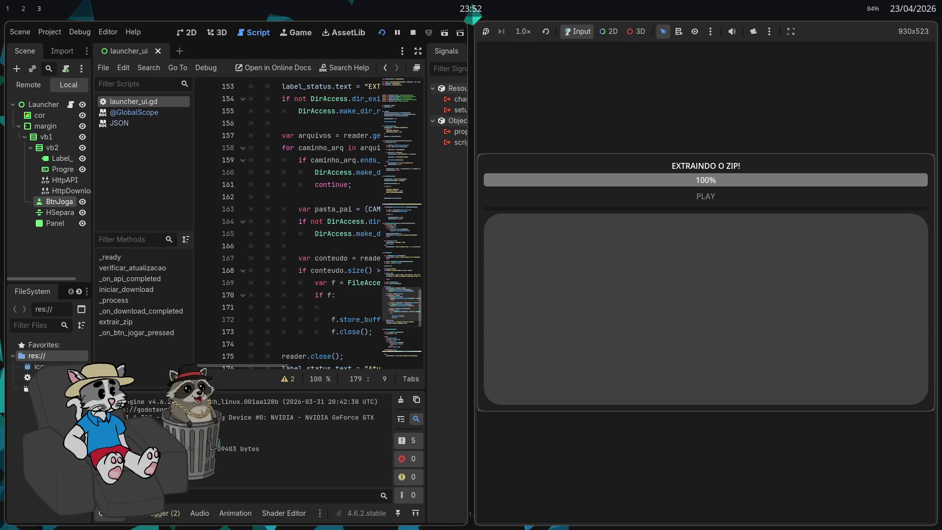
{"action": "left_click", "coordinate": [348, 303]}
{"action": "key", "text": "ctrl+a"}
{"action": "left_click", "coordinate": [348, 302]}
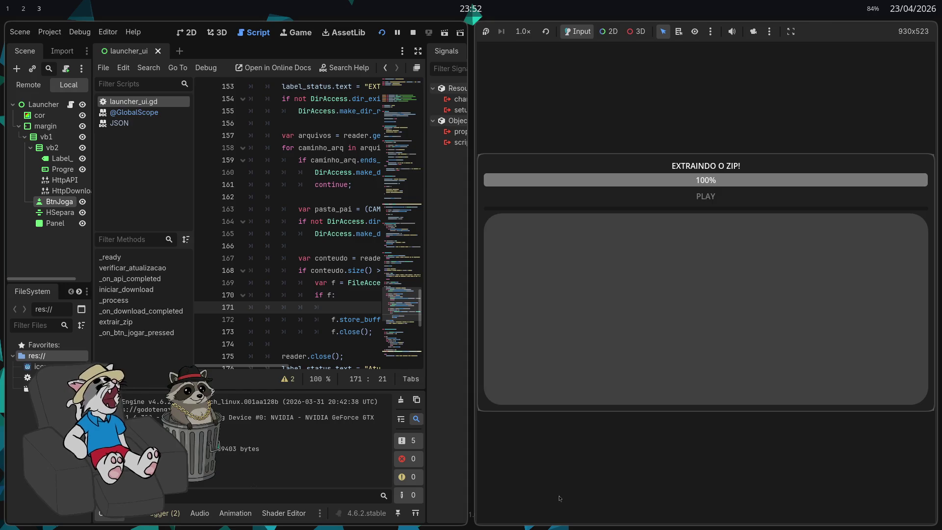
{"action": "left_click", "coordinate": [646, 205]}
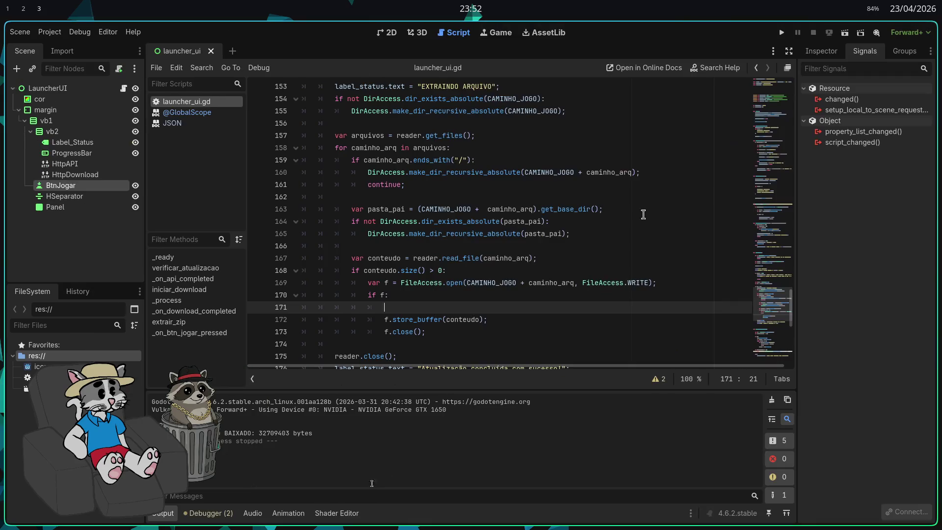
Save launcher_ui.gd, keeping the err argument on line 177
{"action": "scroll", "coordinate": [558, 252], "scroll_direction": "down", "scroll_amount": 3}
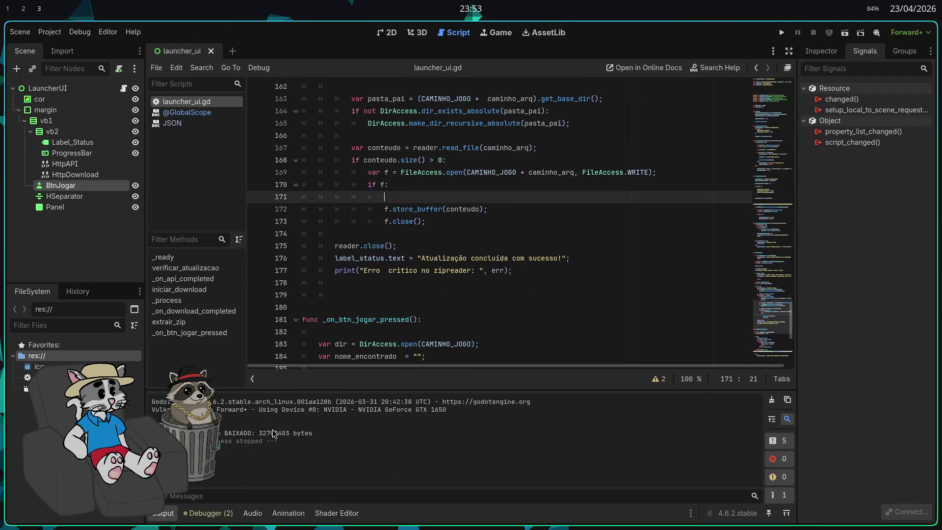
{"action": "key", "text": "super"}
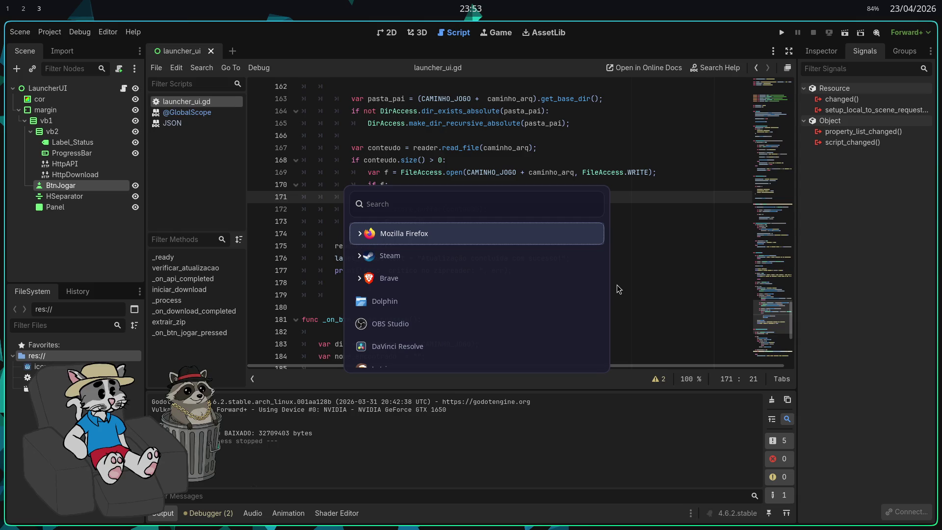
{"action": "key", "text": "Escape"}
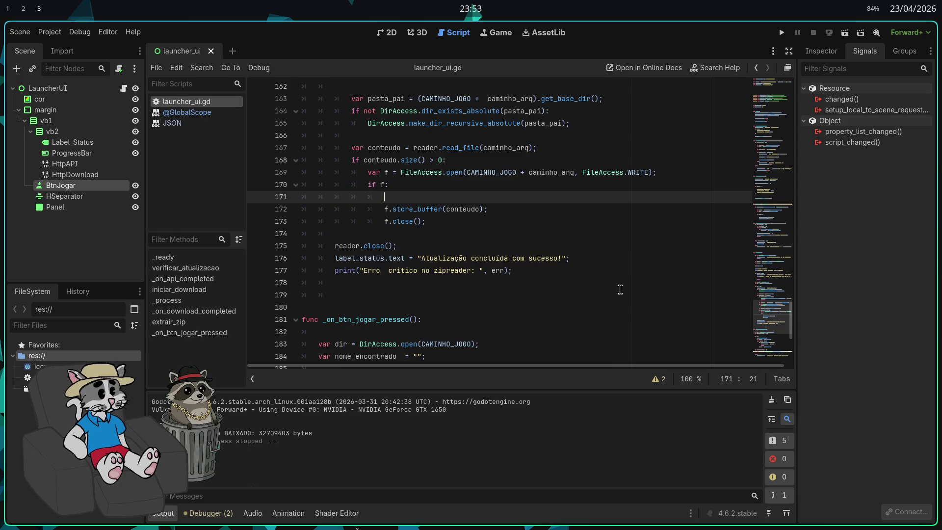
{"action": "key", "text": "ctrl+z"}
{"action": "key", "text": "ctrl+y"}
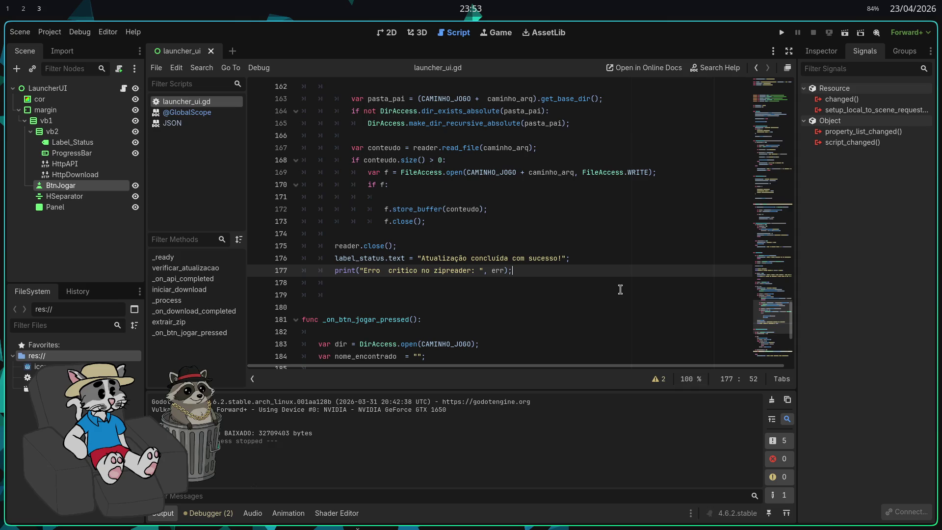
{"action": "key", "text": "ctrl+s"}
In kitty, change into ~/.local/share/godot/app_userdata/SausageRun Launcher/
{"action": "key", "text": "super+Return"}
{"action": "type", "text": "cd"}
{"action": "key", "text": "Right"}
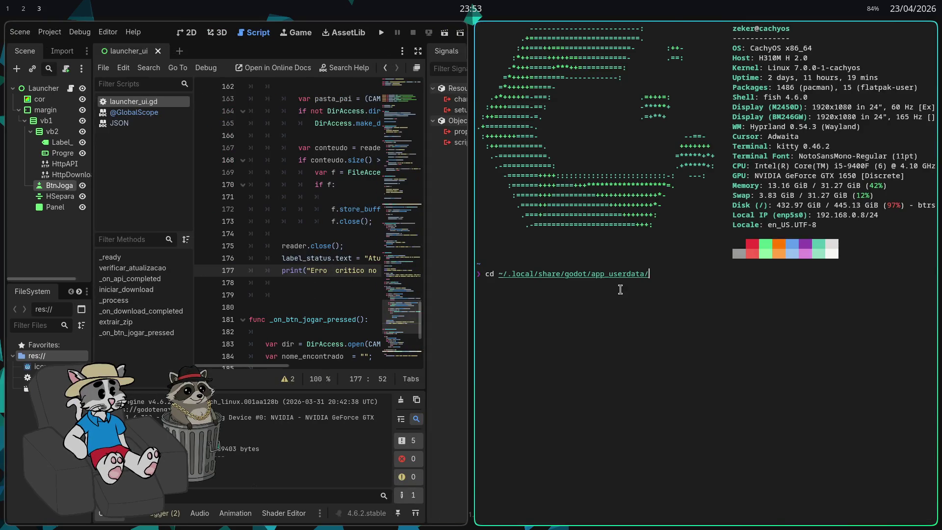
{"action": "key", "text": "Up"}
{"action": "key", "text": "Down"}
{"action": "key", "text": "Tab"}
{"action": "key", "text": "Right"}
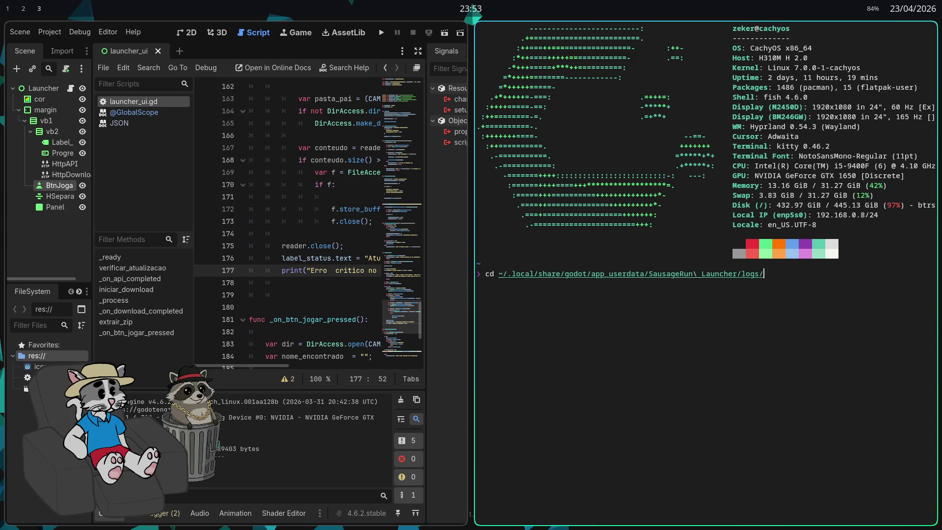
{"action": "key", "text": "BackSpace"}
{"action": "key", "text": "BackSpace"}
{"action": "key", "text": "BackSpace"}
{"action": "key", "text": "BackSpace"}
{"action": "key", "text": "Return"}
Open that folder with dolphin ., confirm only update.zip (31,2 MiB) exists, then close it
{"action": "type", "text": "dolphin ./"}
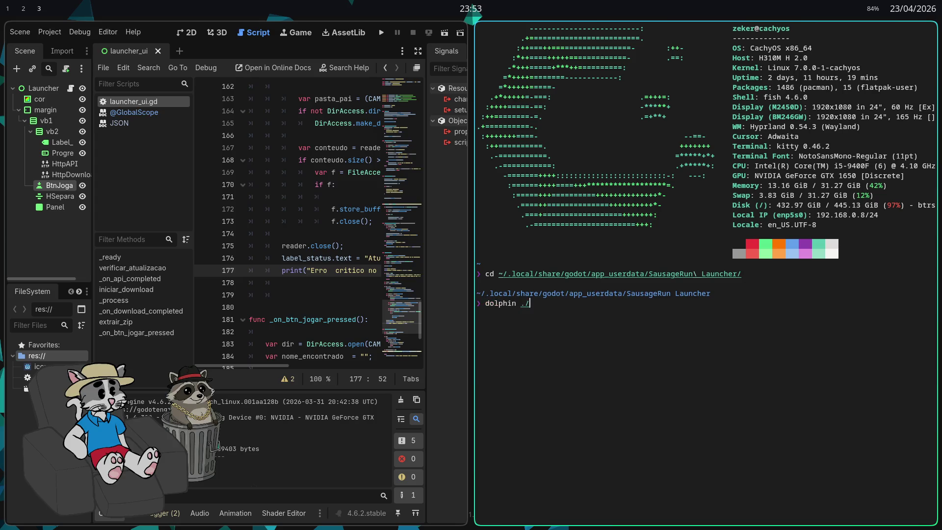
{"action": "key", "text": "Return"}
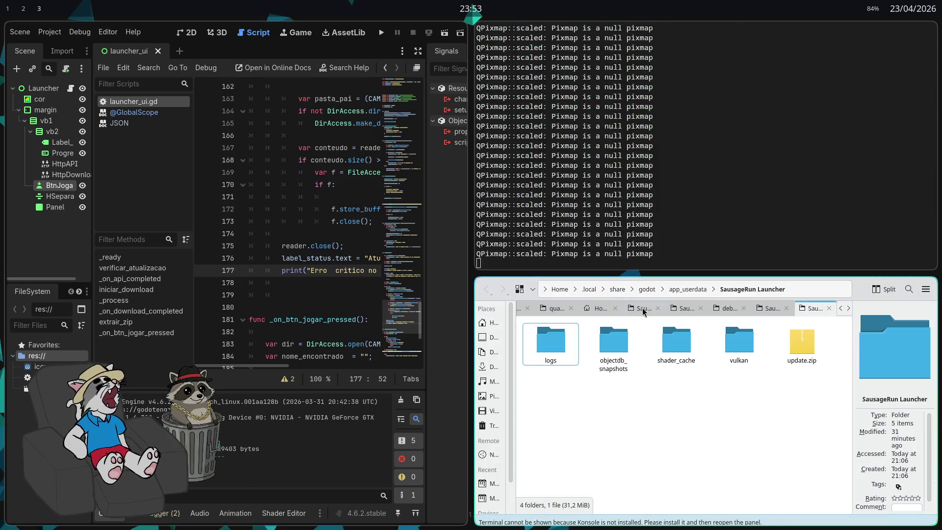
{"action": "left_click", "coordinate": [708, 383]}
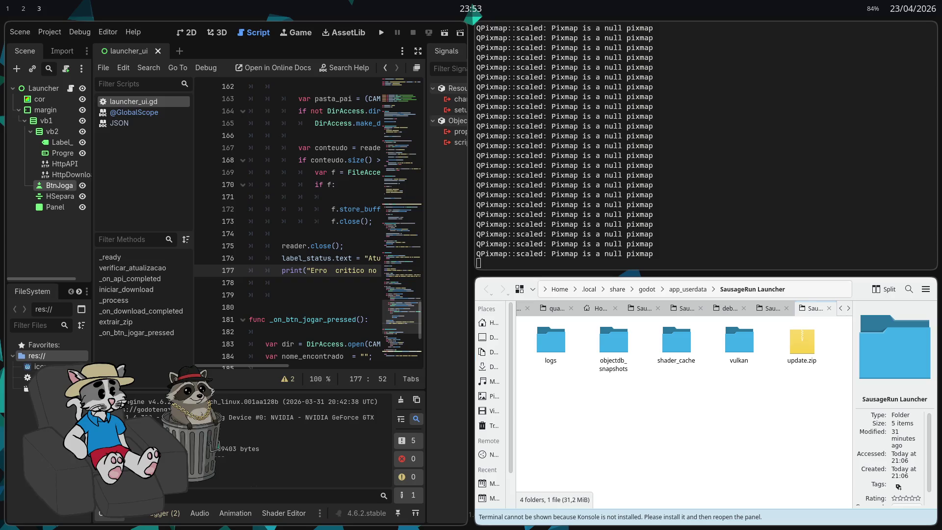
{"action": "left_click", "coordinate": [762, 381]}
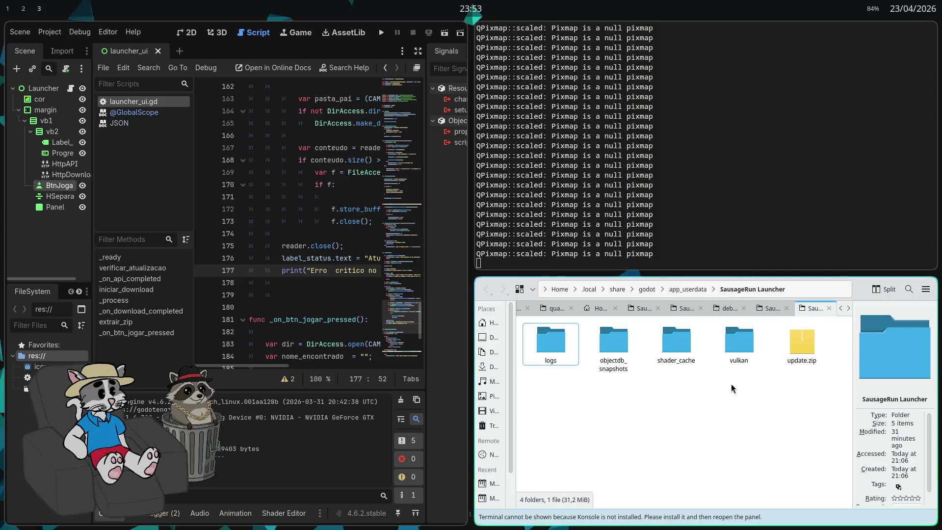
{"action": "key", "text": "ctrl+q"}
Find the 'extraindo' status line, jump to the extrair_zip definition, and scroll to its end
{"action": "key", "text": "super+f"}
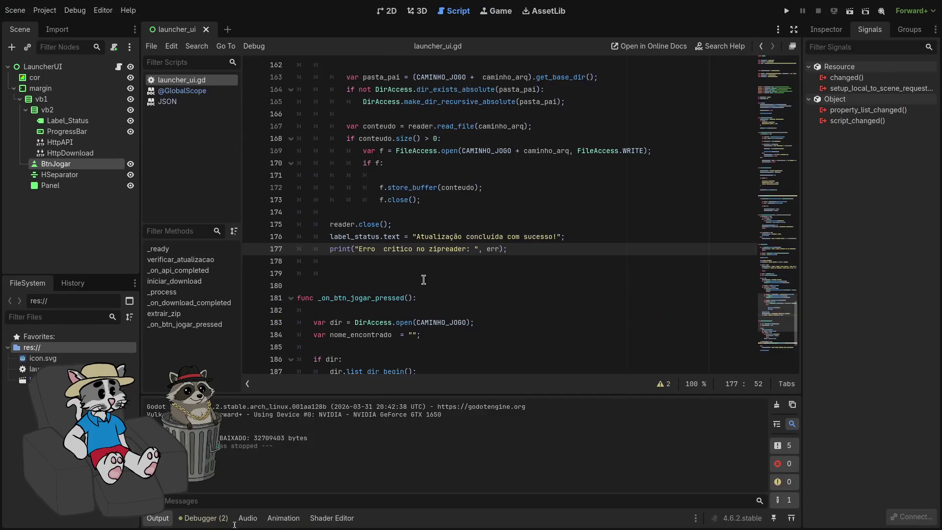
{"action": "key", "text": "ctrl+f"}
{"action": "type", "text": "e"}
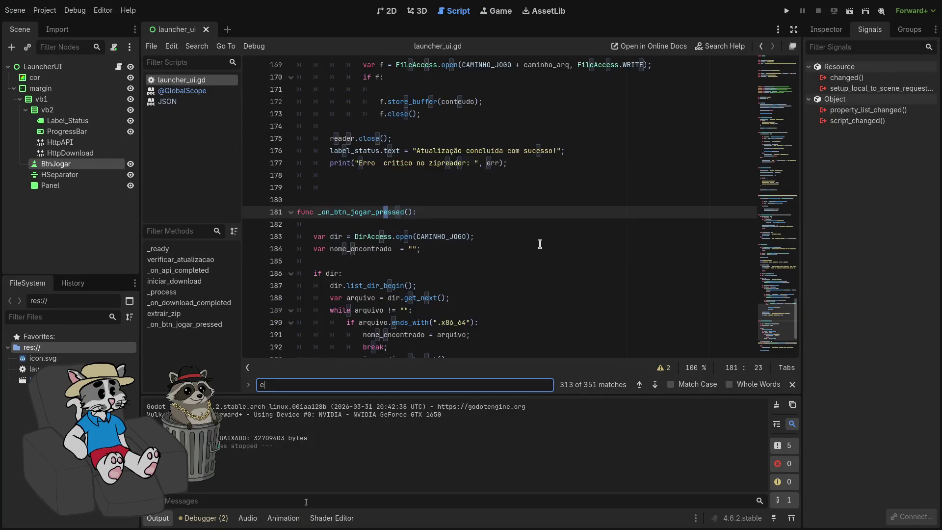
{"action": "type", "text": "xtraindo"}
{"action": "key", "text": "Escape"}
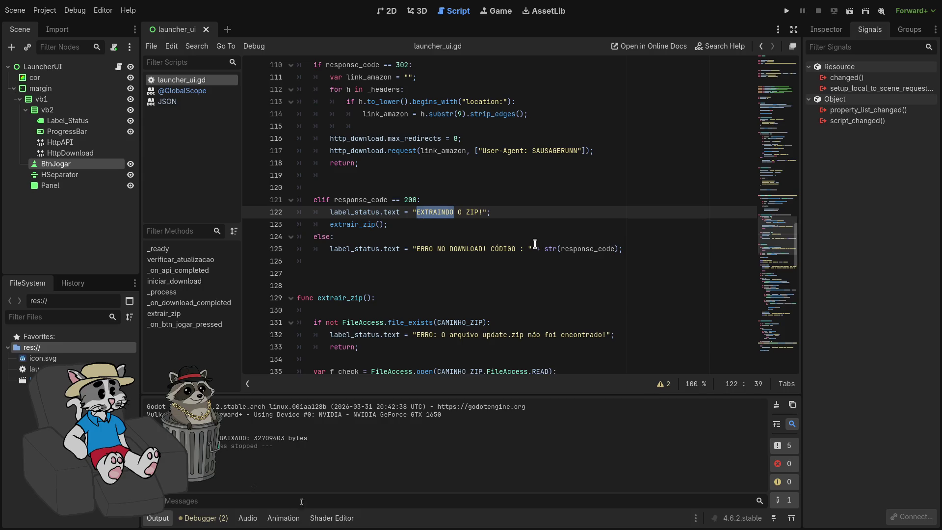
{"action": "left_click", "coordinate": [372, 226]}
{"action": "left_click", "coordinate": [373, 226], "text": "ctrl"}
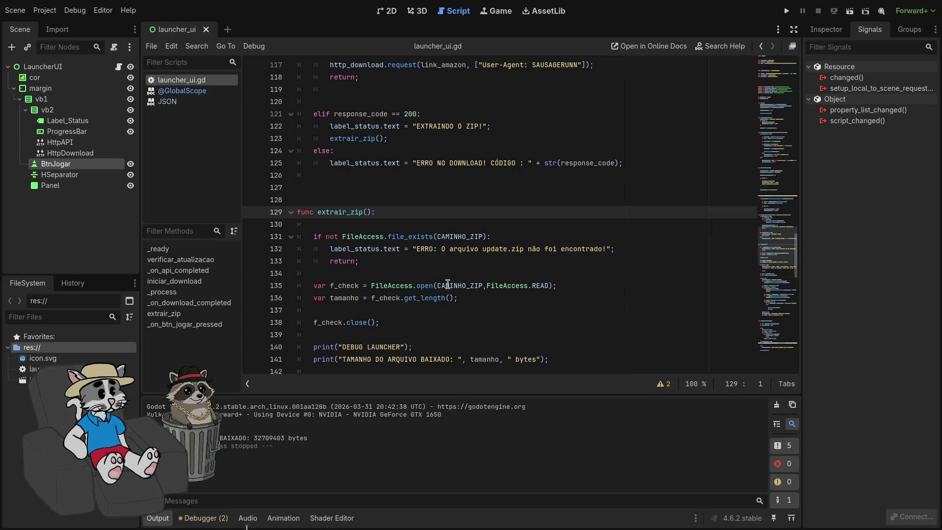
{"action": "left_click", "coordinate": [519, 187]}
{"action": "scroll", "coordinate": [535, 181], "scroll_direction": "up", "scroll_amount": 1}
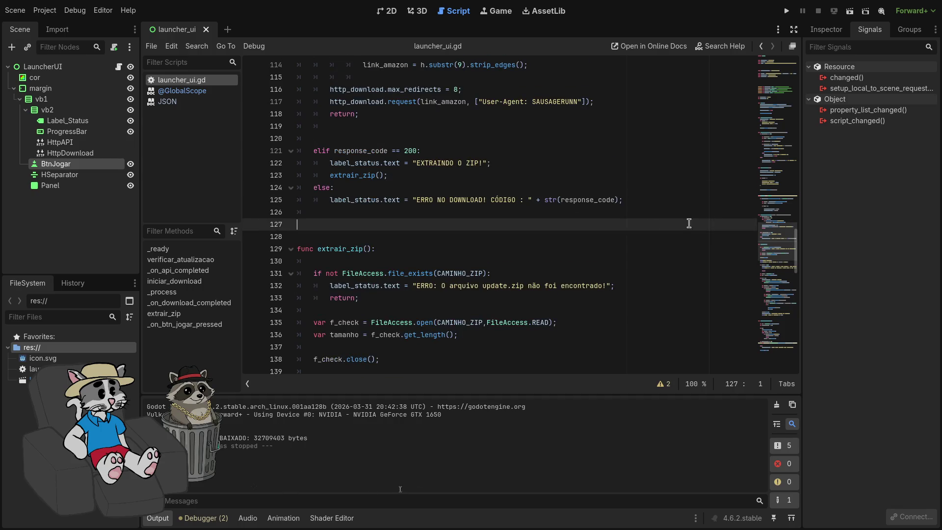
{"action": "scroll", "coordinate": [437, 191], "scroll_direction": "down", "scroll_amount": 2}
{"action": "scroll", "coordinate": [444, 202], "scroll_direction": "down", "scroll_amount": 12}
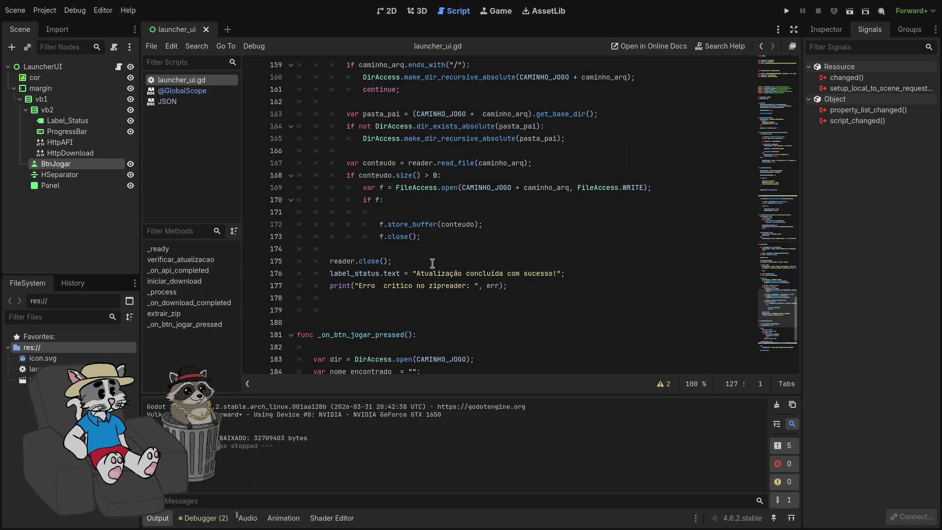
Add btn_jogar.disabled = false; on line 178, then relaunch the launcher to test it
{"action": "left_click", "coordinate": [557, 290]}
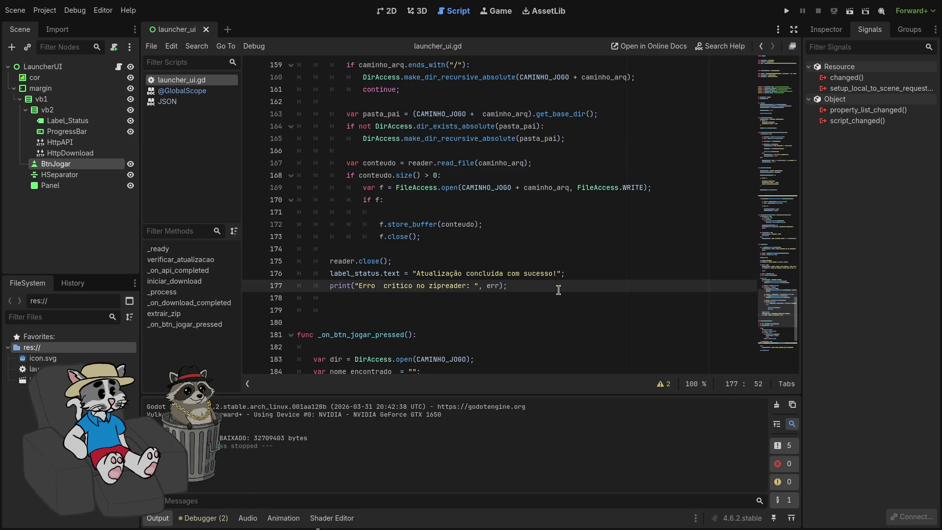
{"action": "key", "text": "Return"}
{"action": "type", "text": "btn_jog"}
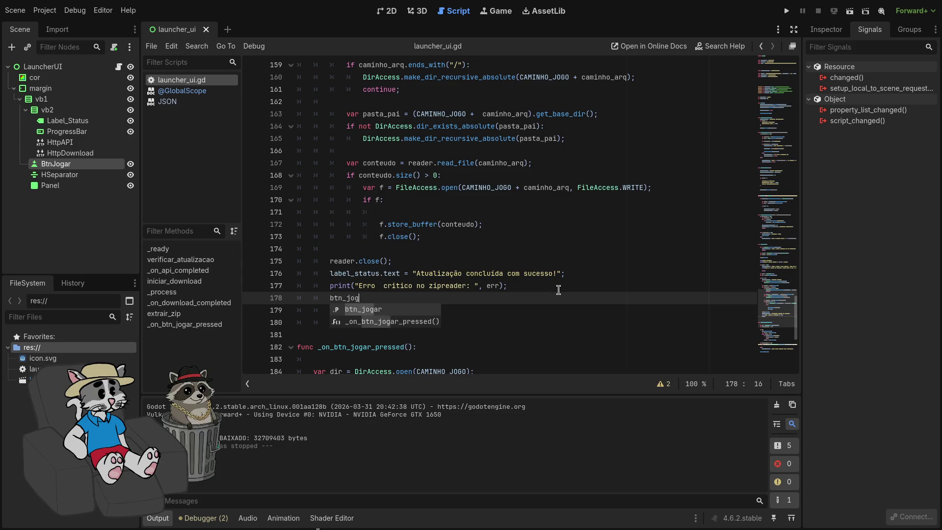
{"action": "type", "text": "ar.disabled = fal"}
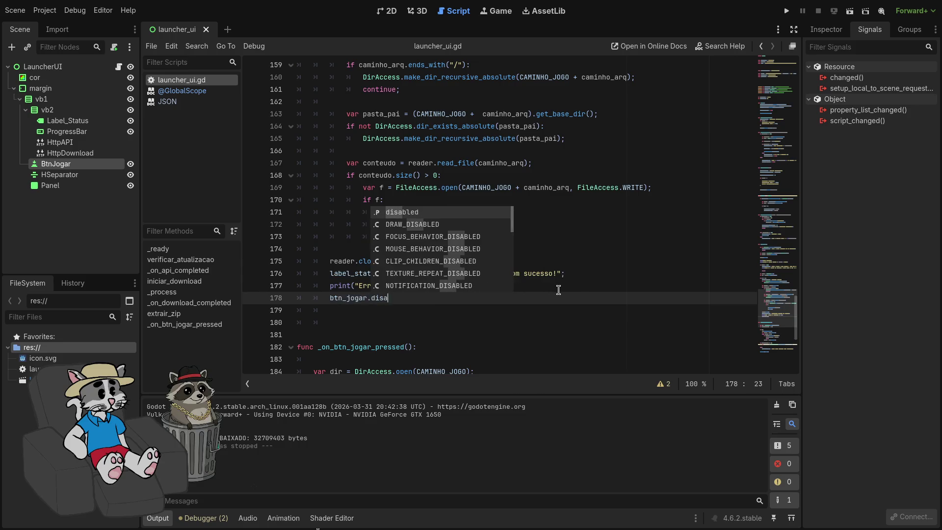
{"action": "type", "text": "se;"}
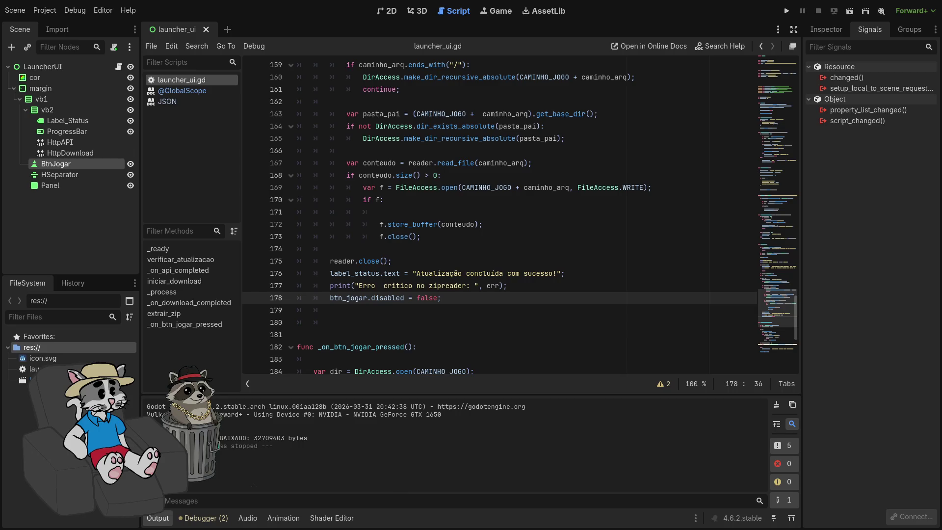
{"action": "left_click", "coordinate": [498, 309]}
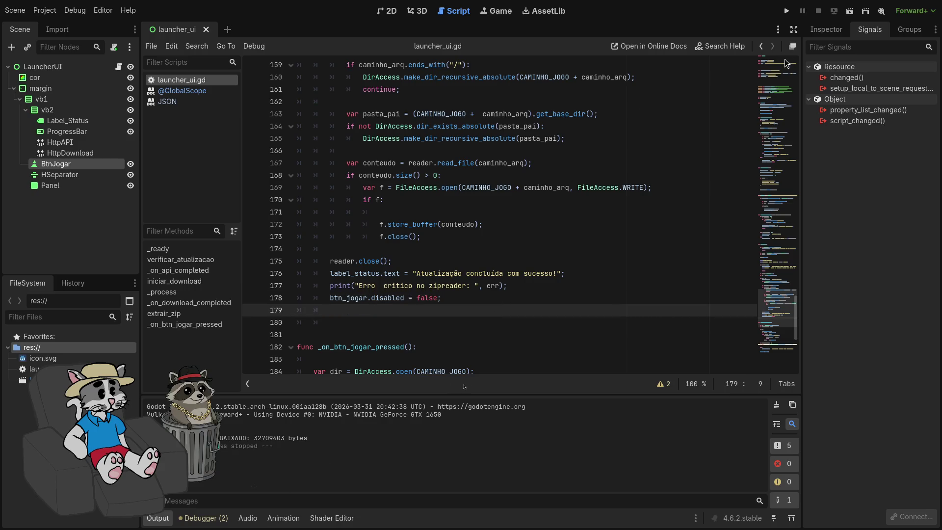
{"action": "left_click", "coordinate": [786, 9]}
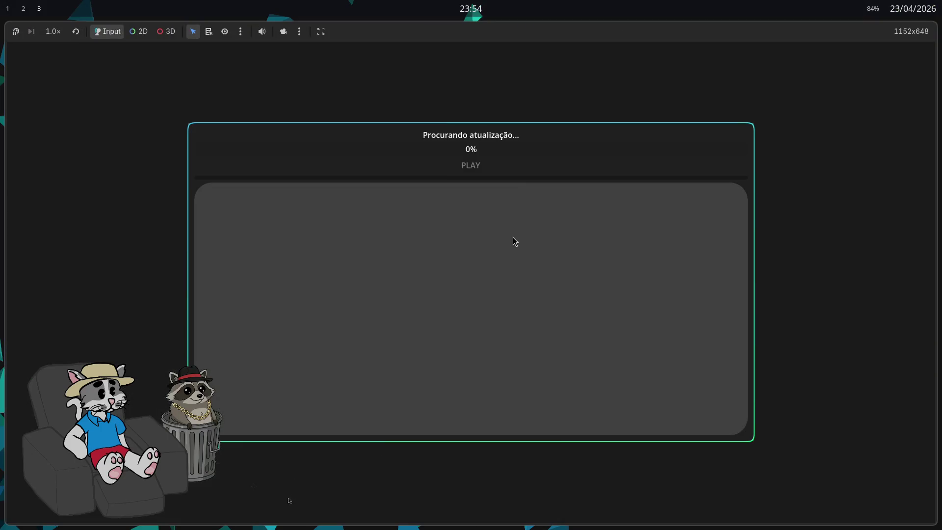
{"action": "key", "text": "super+f"}
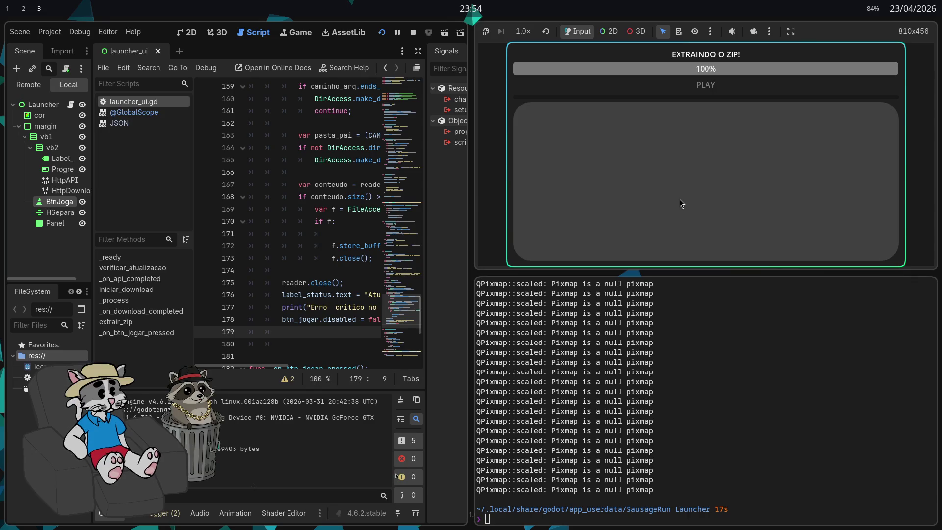
{"action": "scroll", "coordinate": [349, 285], "scroll_direction": "down", "scroll_amount": 1}
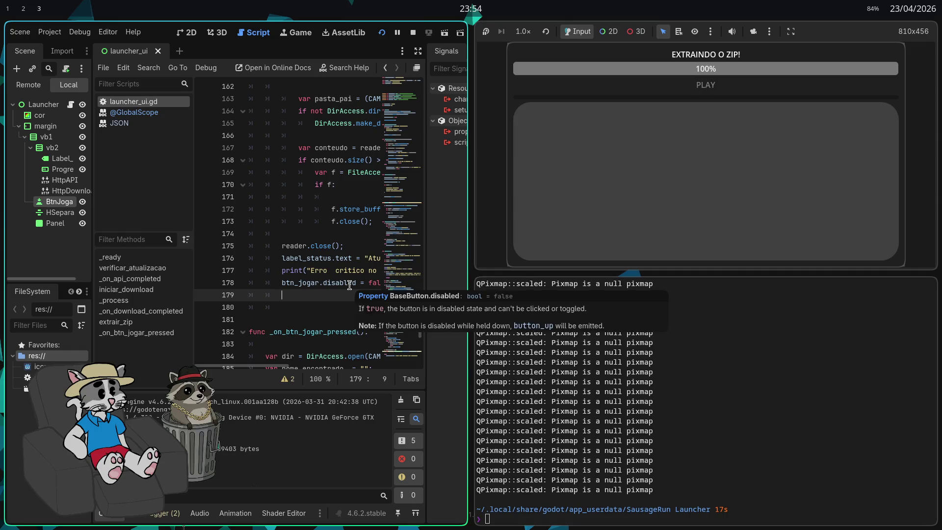
{"action": "scroll", "coordinate": [349, 274], "scroll_direction": "up", "scroll_amount": 4}
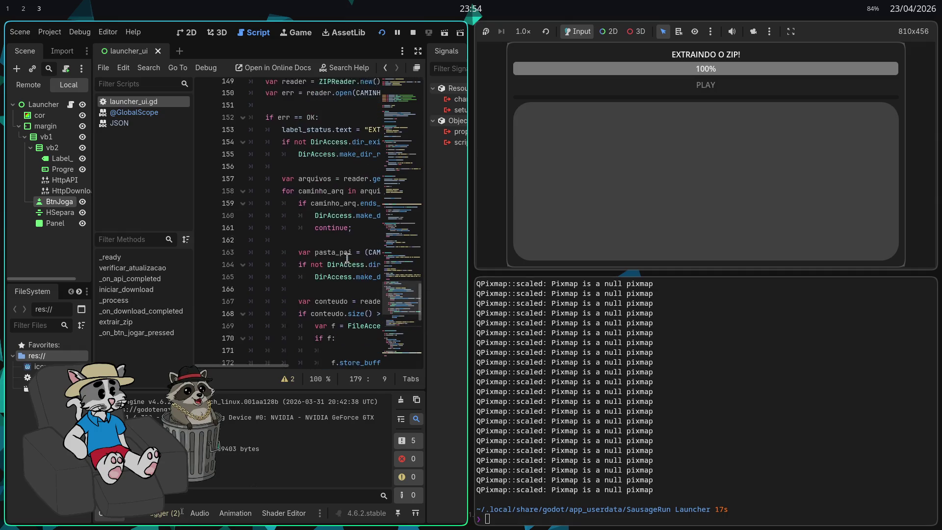
{"action": "scroll", "coordinate": [347, 258], "scroll_direction": "up", "scroll_amount": 1}
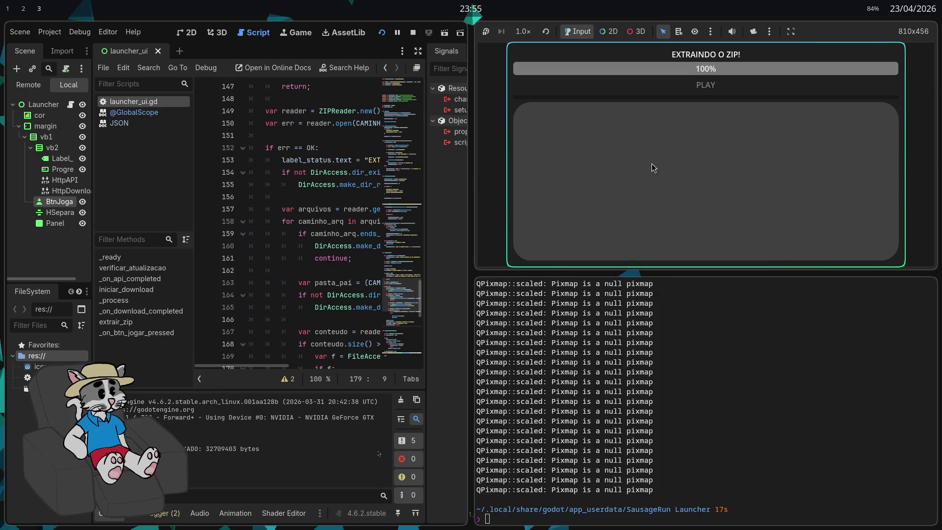
{"action": "key", "text": "super+q"}
{"action": "key", "text": "super+q"}
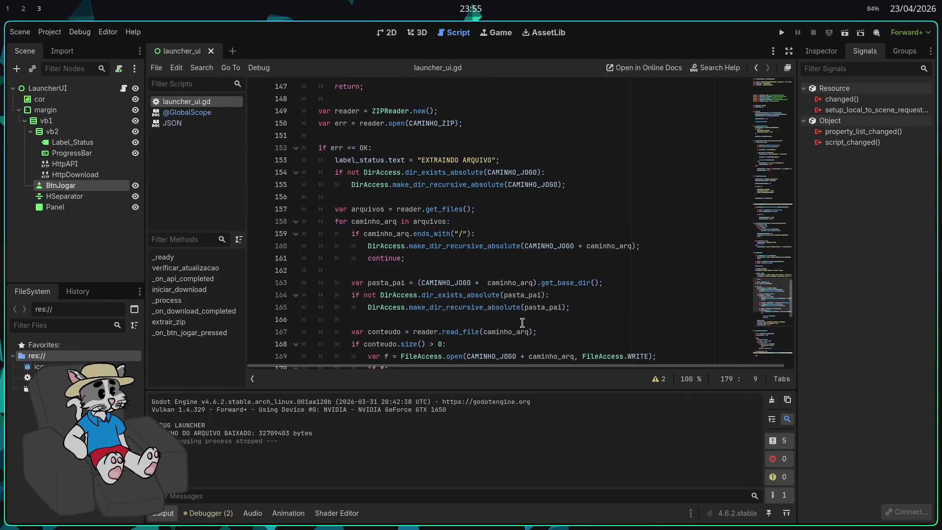
From a new kitty terminal, reopen the SausageRun Launcher data folder in Dolphin
{"action": "key", "text": "super+d"}
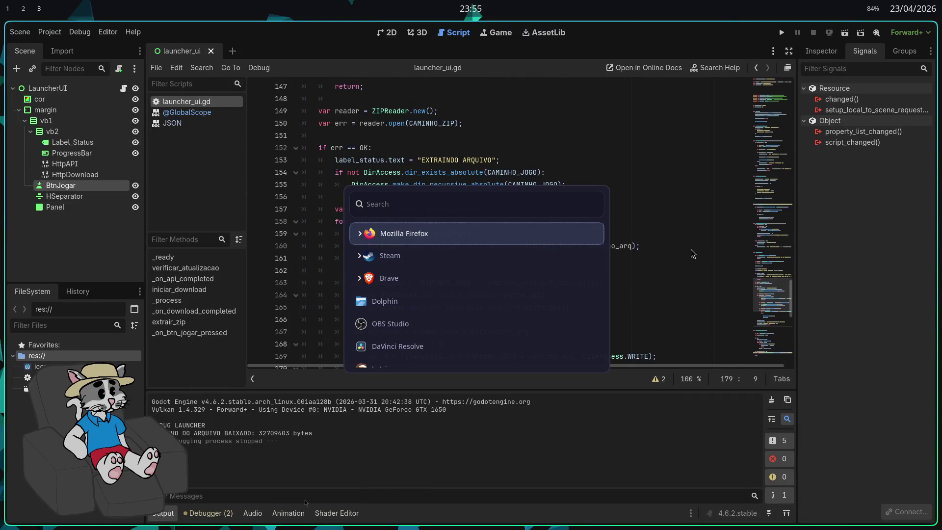
{"action": "key", "text": "Escape"}
{"action": "key", "text": "super+Return"}
{"action": "key", "text": "Up"}
{"action": "key", "text": "Up"}
{"action": "key", "text": "Return"}
{"action": "type", "text": "dolphin ."}
{"action": "key", "text": "Return"}
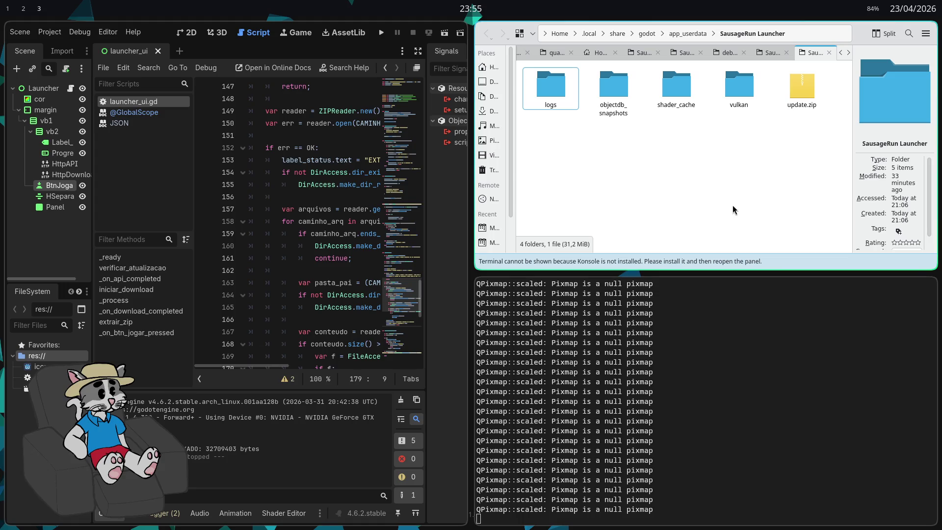
Inspect update.zip (31,2 MiB), find no extracted game files, and return to the extrair_zip code
{"action": "left_click", "coordinate": [800, 107]}
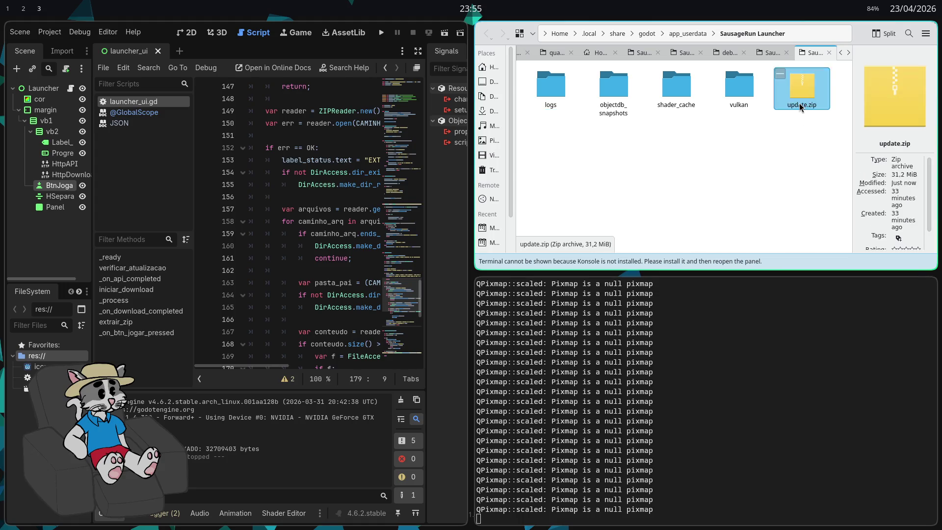
{"action": "double_click", "coordinate": [799, 107]}
{"action": "key", "text": "Escape"}
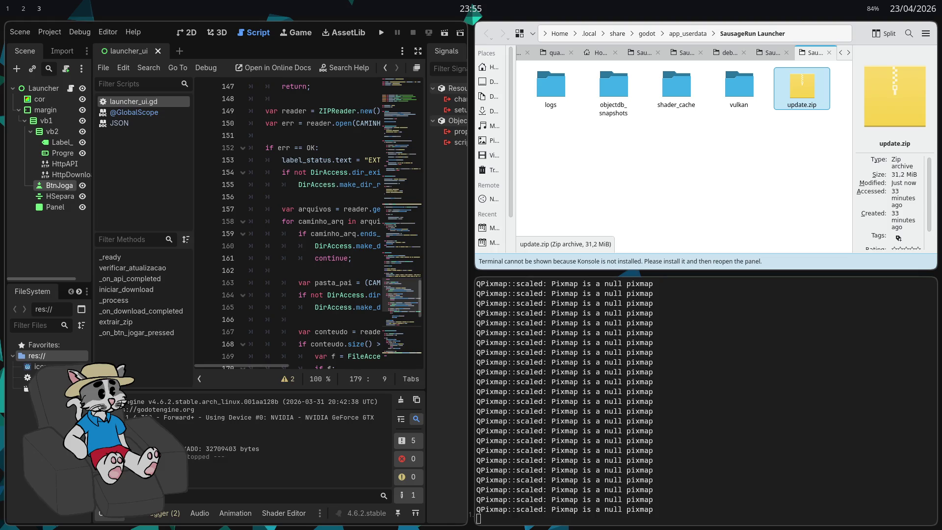
{"action": "left_click", "coordinate": [399, 326]}
{"action": "left_click", "coordinate": [341, 246]}
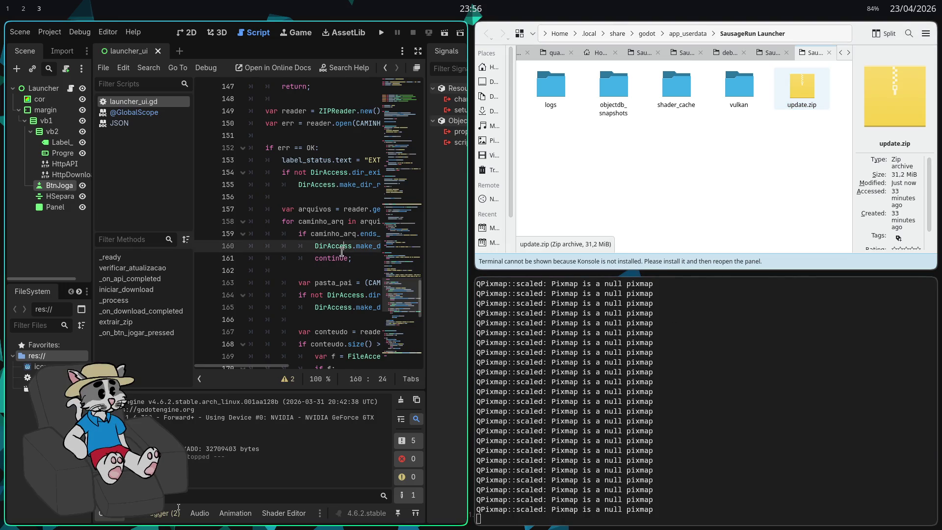
Fullscreen Godot and scroll up to line 14, where CAMINHO_JOGO is still "user://jogo/"
{"action": "key", "text": "shift+F11"}
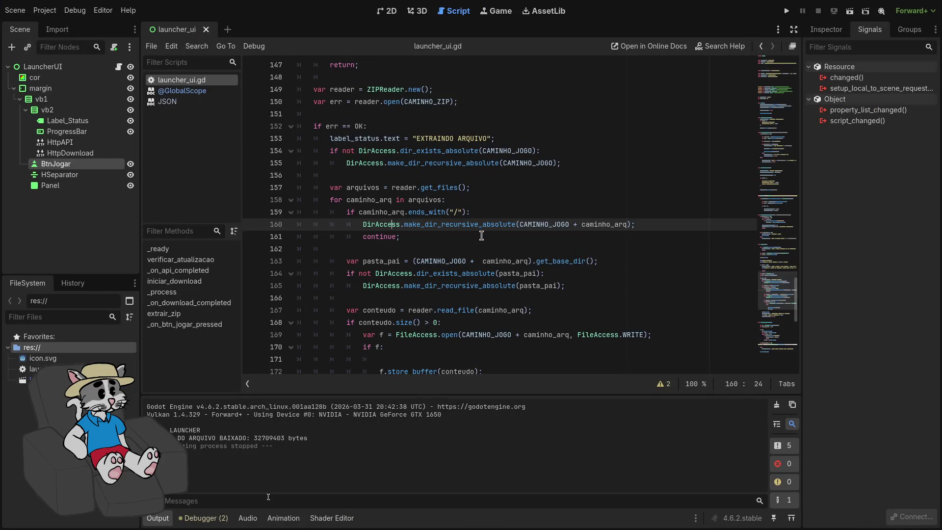
{"action": "scroll", "coordinate": [474, 243], "scroll_direction": "up", "scroll_amount": 2}
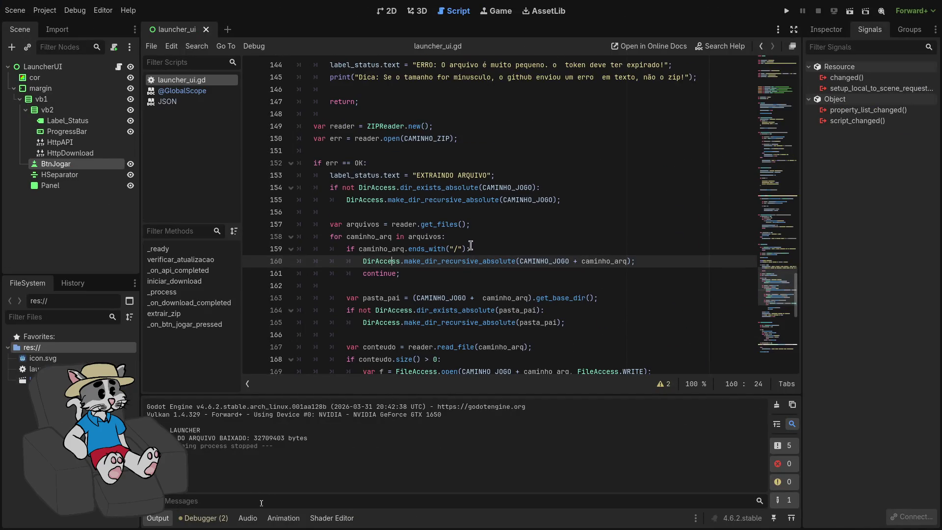
{"action": "scroll", "coordinate": [500, 261], "scroll_direction": "up", "scroll_amount": 1}
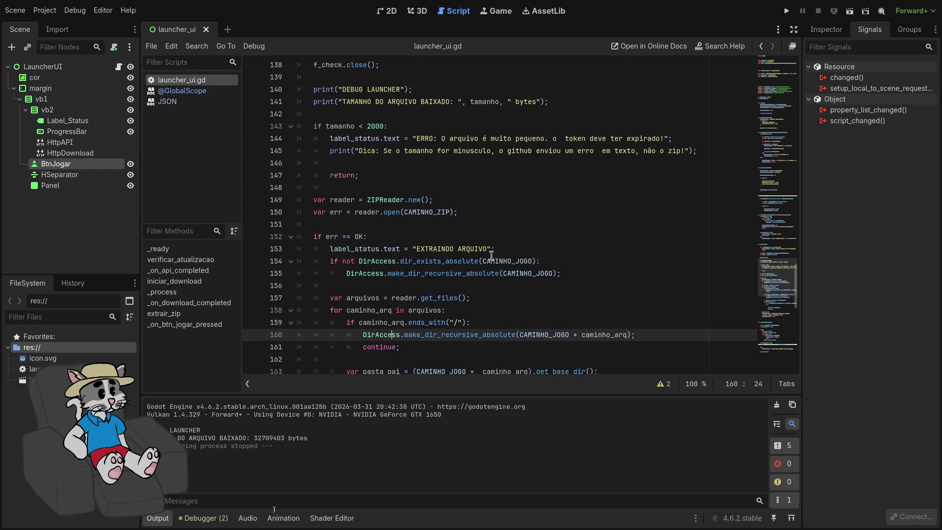
{"action": "scroll", "coordinate": [484, 244], "scroll_direction": "up", "scroll_amount": 1}
{"action": "scroll", "coordinate": [482, 246], "scroll_direction": "up", "scroll_amount": 1}
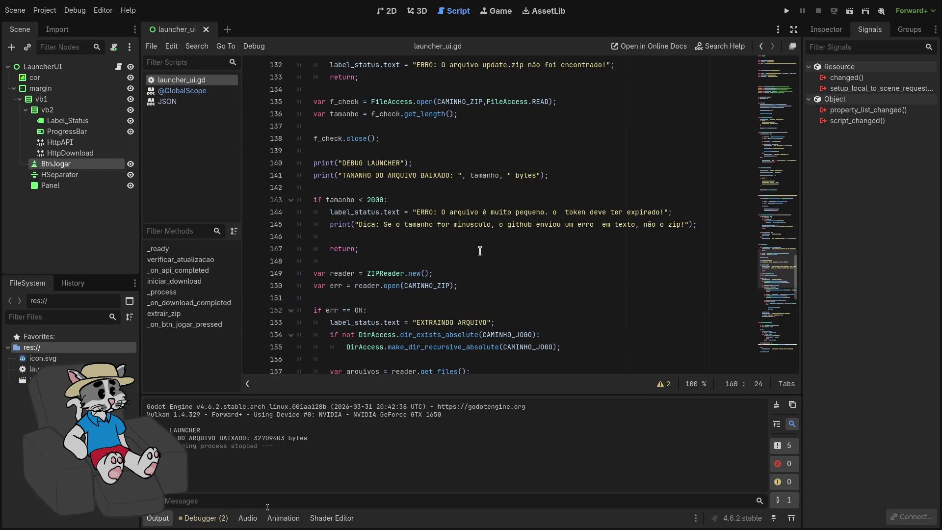
{"action": "scroll", "coordinate": [479, 250], "scroll_direction": "up", "scroll_amount": 1}
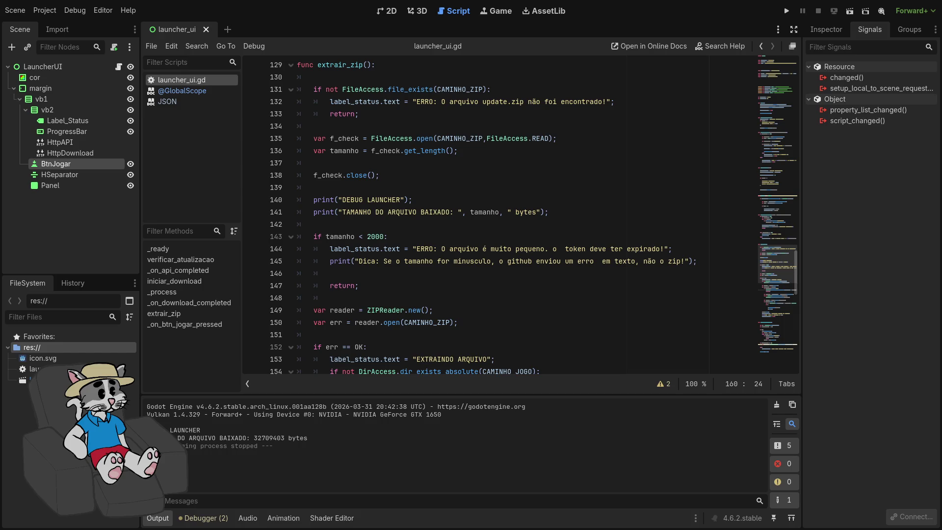
{"action": "scroll", "coordinate": [586, 326], "scroll_direction": "up", "scroll_amount": 7}
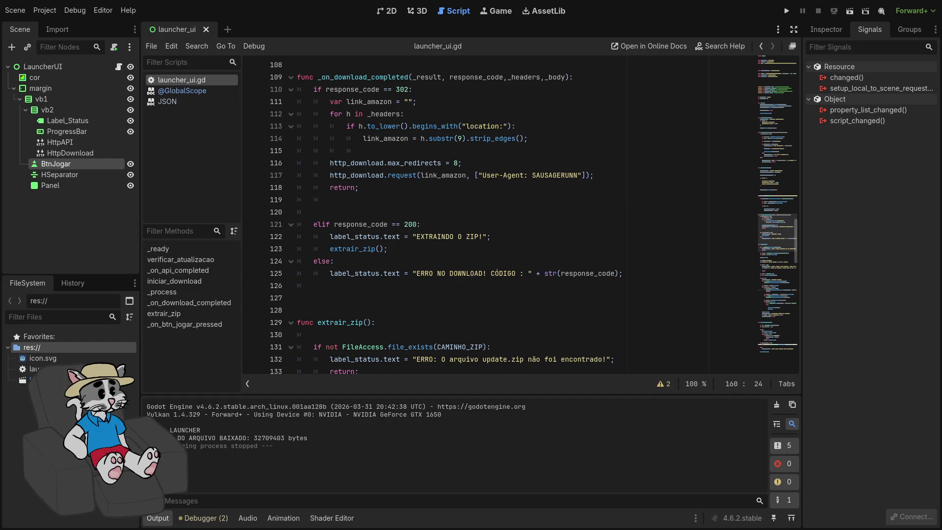
{"action": "scroll", "coordinate": [608, 267], "scroll_direction": "up", "scroll_amount": 10}
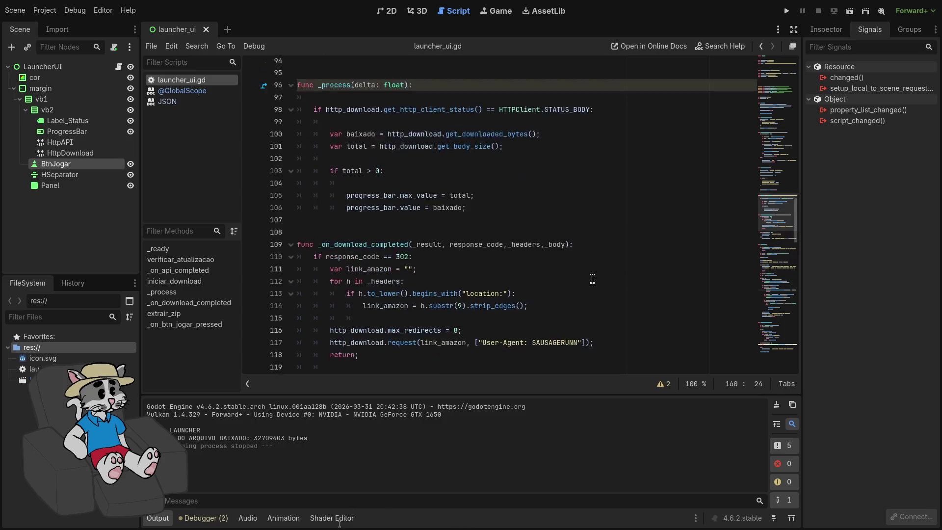
{"action": "scroll", "coordinate": [520, 287], "scroll_direction": "up", "scroll_amount": 10}
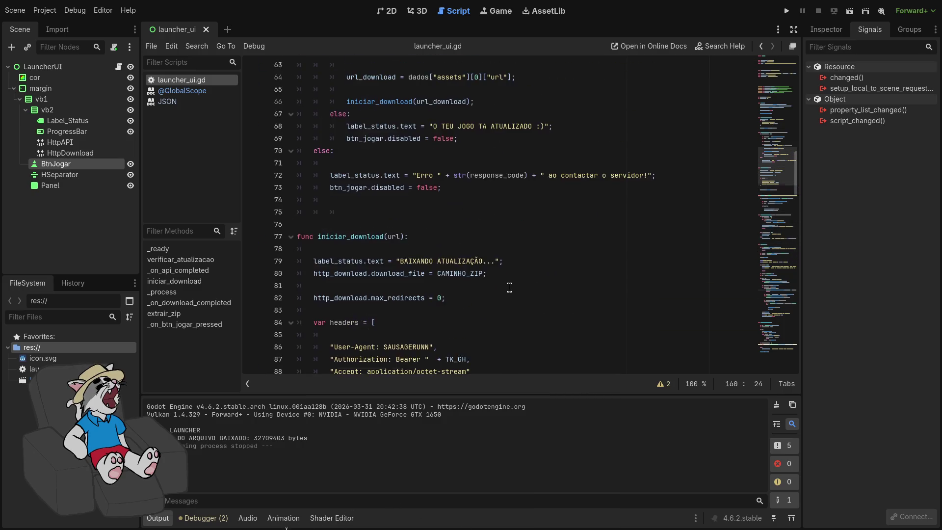
{"action": "scroll", "coordinate": [508, 296], "scroll_direction": "up", "scroll_amount": 10}
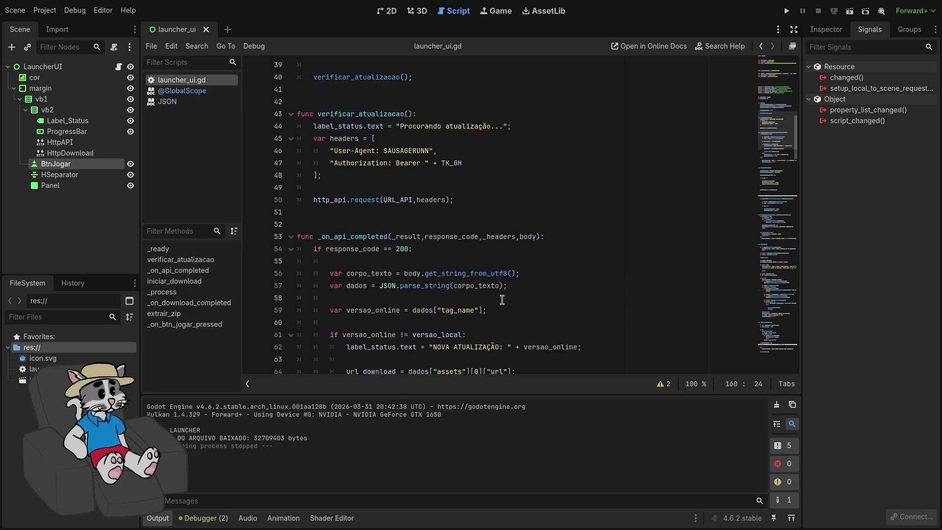
{"action": "scroll", "coordinate": [498, 300], "scroll_direction": "up", "scroll_amount": 1}
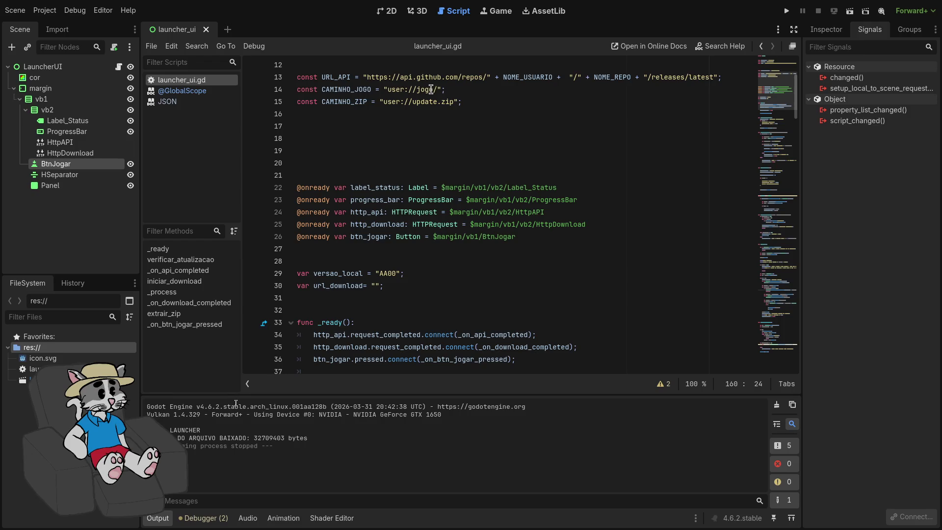
On line 14, replace the "user:// prefix of CAMINHO_JOGO with "/home/user/ to give "/home/user/jogo/"
{"action": "left_click_drag", "start_coordinate": [416, 90], "coordinate": [383, 89]}
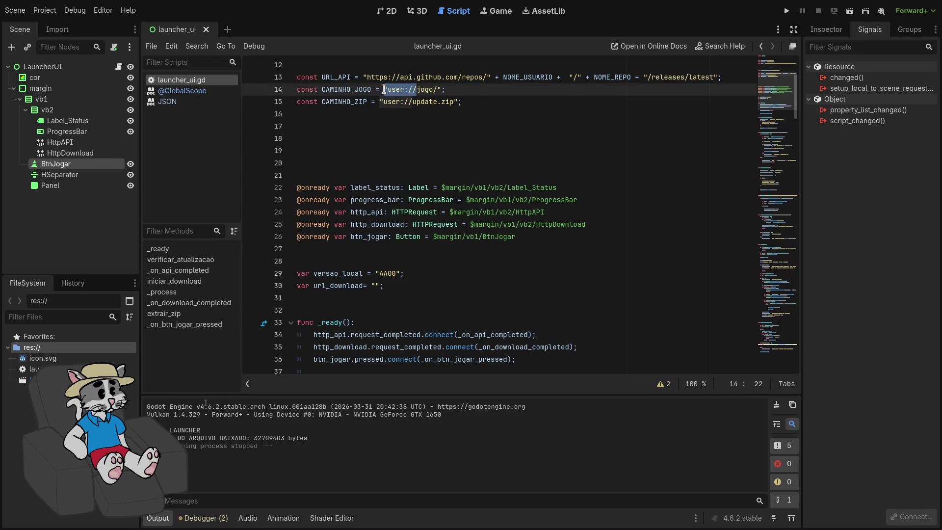
{"action": "type", "text": "\"/home/"}
{"action": "type", "text": "user"}
{"action": "type", "text": "/"}
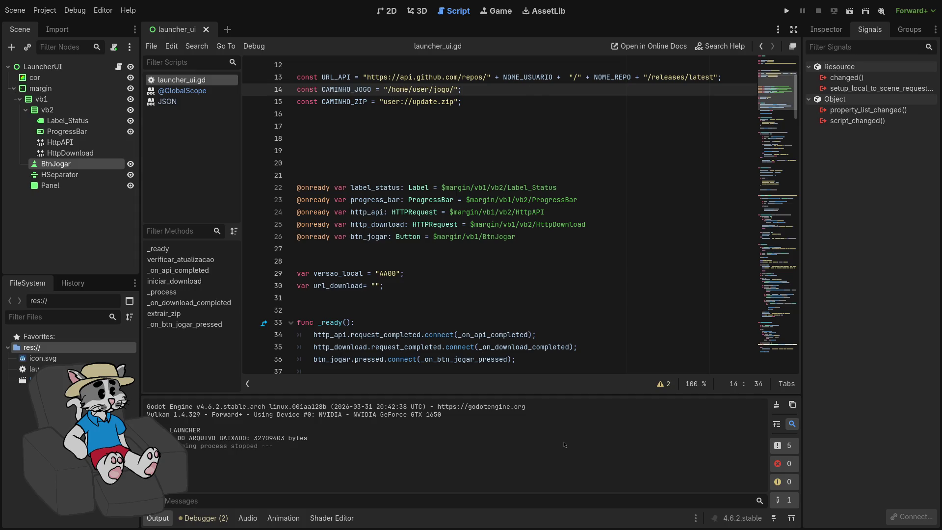